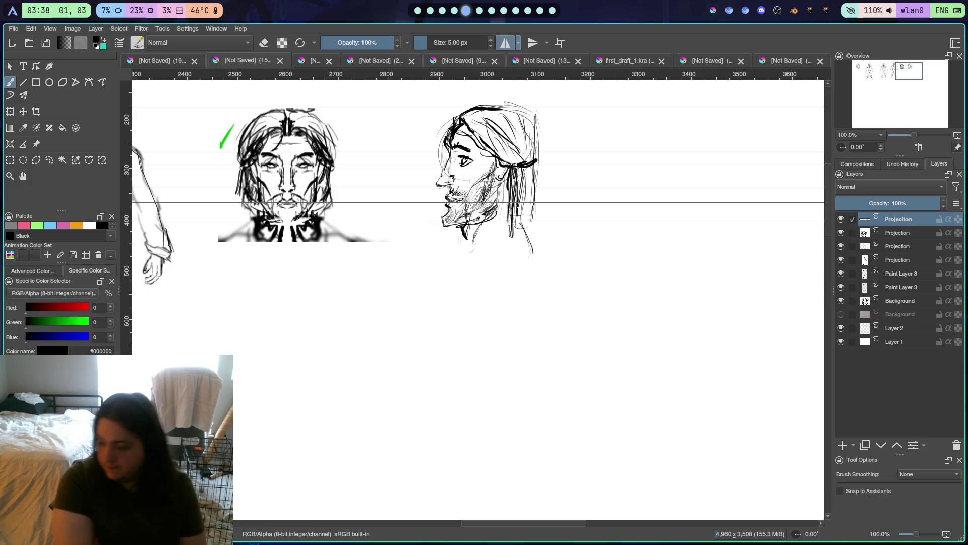
Zoom and pan the canvas to bring the front and profile head sketches into close view
{"action": "scroll", "coordinate": [391, 173], "scroll_direction": "down", "scroll_amount": 4}
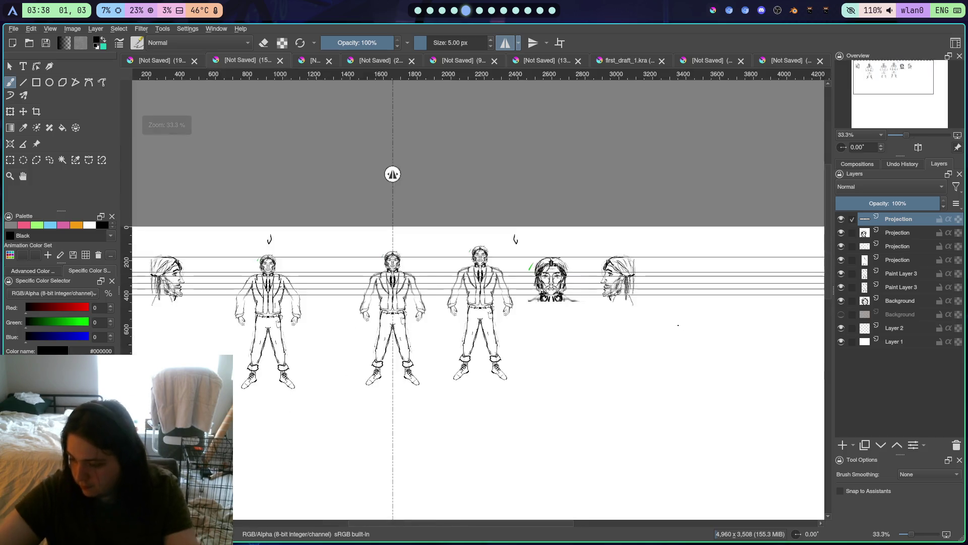
{"action": "scroll", "coordinate": [677, 341], "scroll_direction": "up", "scroll_amount": 2}
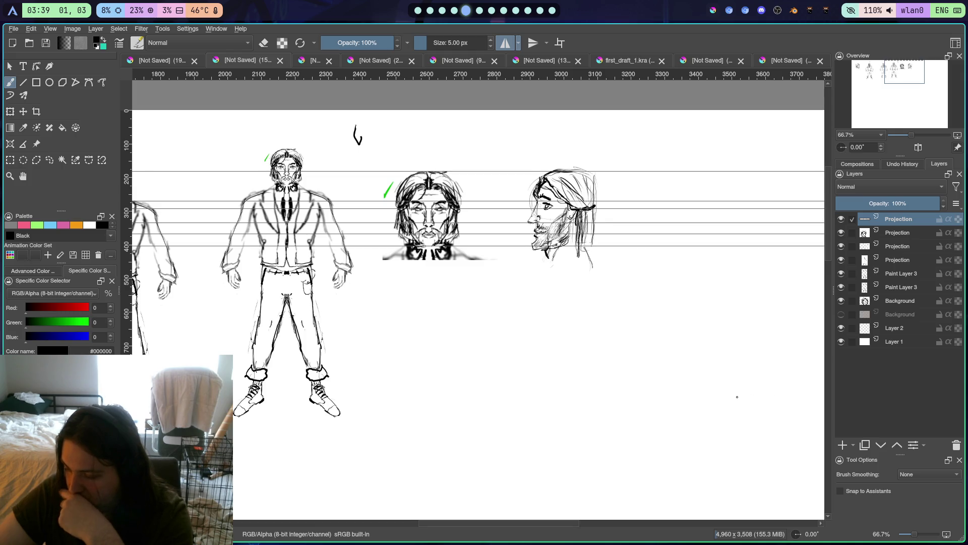
{"action": "scroll", "coordinate": [741, 400], "scroll_direction": "up", "scroll_amount": 3}
{"action": "scroll", "coordinate": [723, 387], "scroll_direction": "down", "scroll_amount": 3}
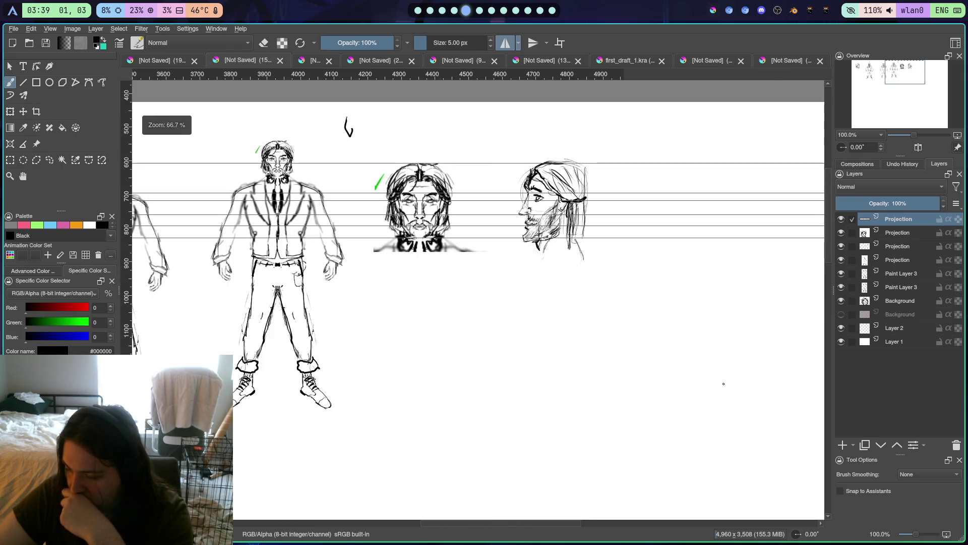
{"action": "scroll", "coordinate": [606, 318], "scroll_direction": "up", "scroll_amount": 1}
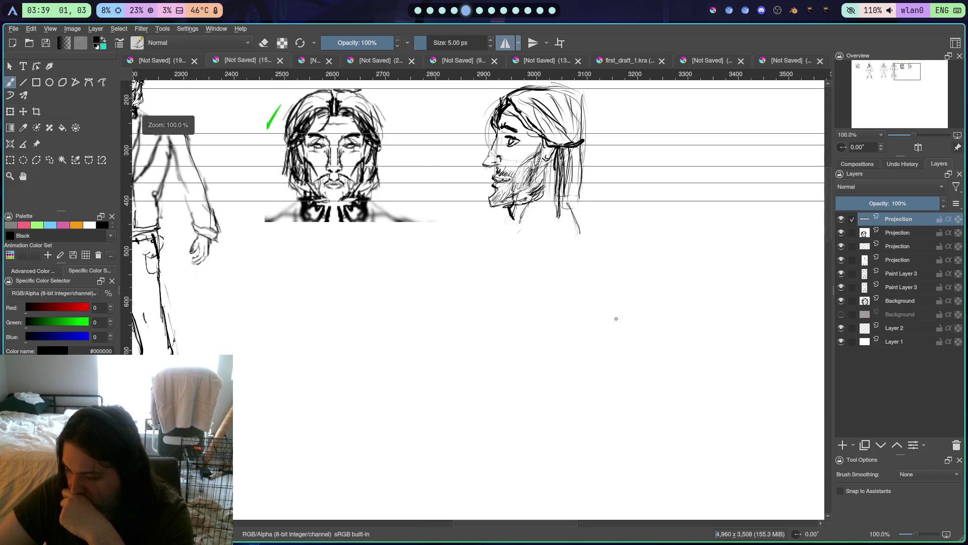
{"action": "left_click_drag", "start_coordinate": [617, 319], "coordinate": [608, 381]}
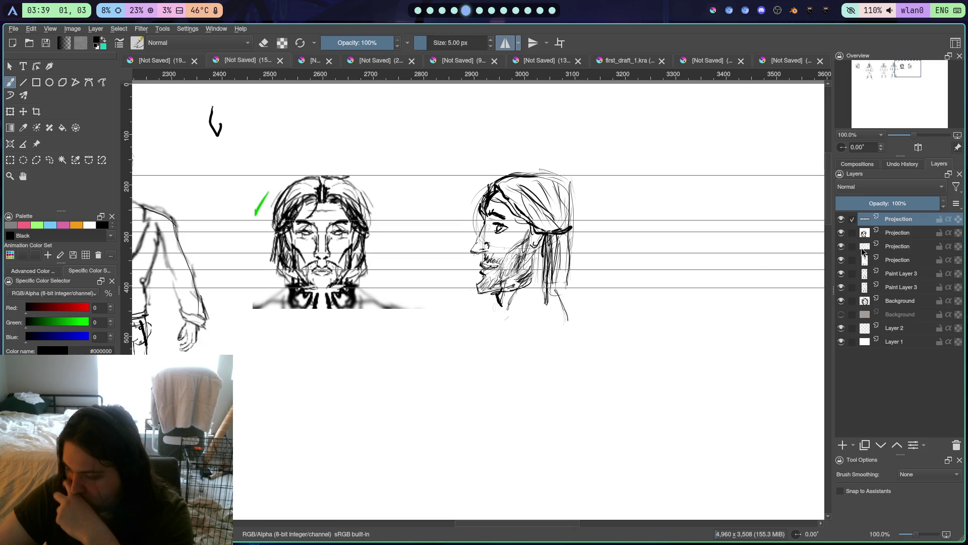
Add Paint Layer 4, fade the face sketch layer to 20% opacity, then reselect Paint Layer 4
{"action": "left_click", "coordinate": [843, 445]}
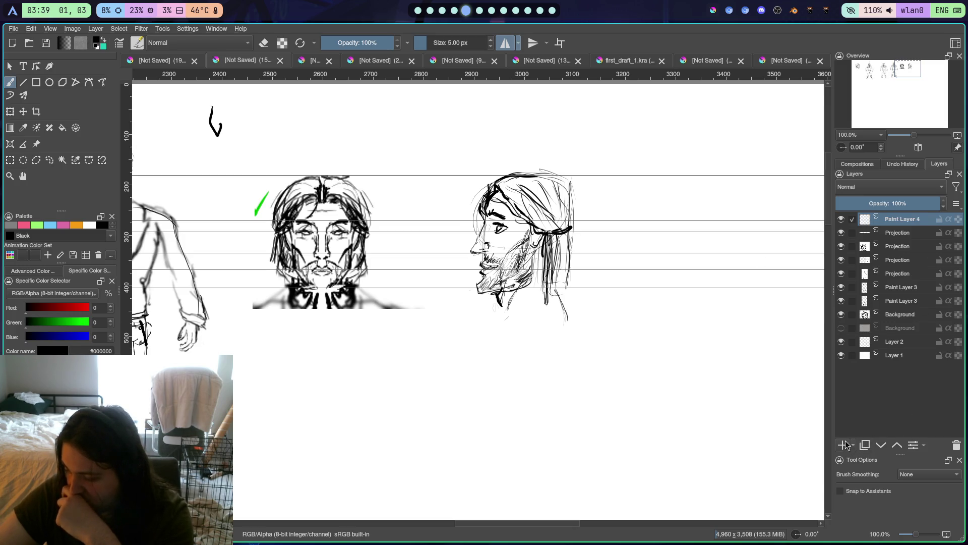
{"action": "left_click", "coordinate": [886, 236]}
{"action": "left_click_drag", "start_coordinate": [926, 204], "coordinate": [856, 206]}
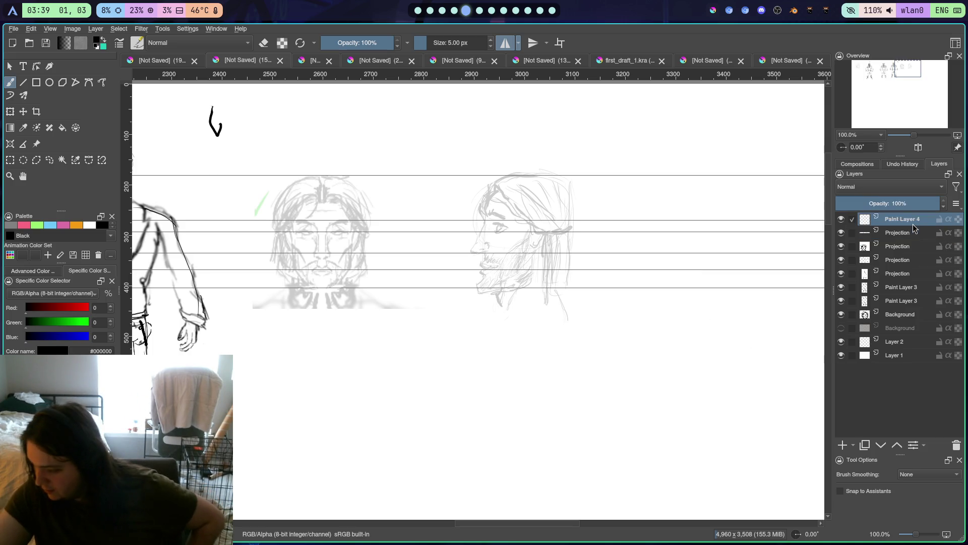
{"action": "left_click", "coordinate": [893, 219]}
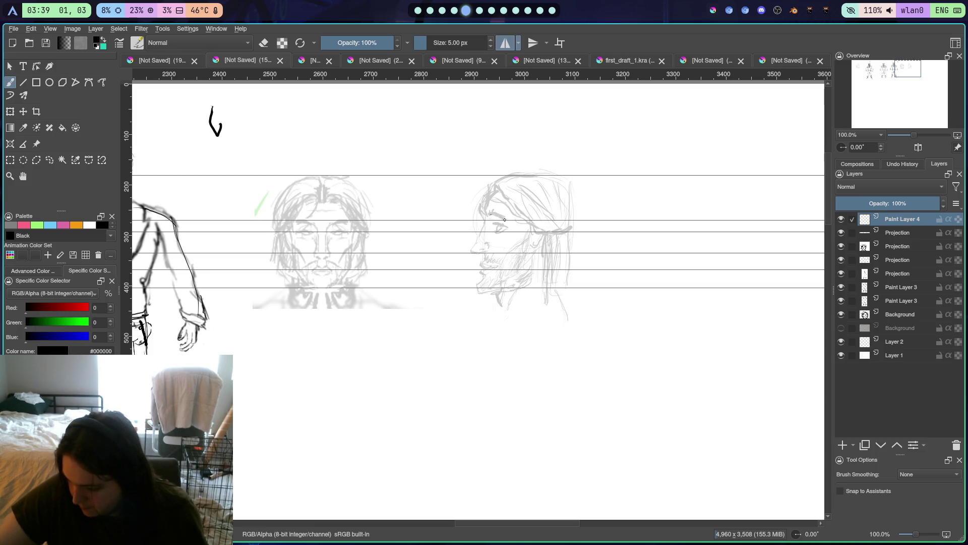
Ink the profile's nose line from the brow down, undoing the unsatisfying attempts
{"action": "left_click_drag", "start_coordinate": [504, 221], "coordinate": [492, 224]}
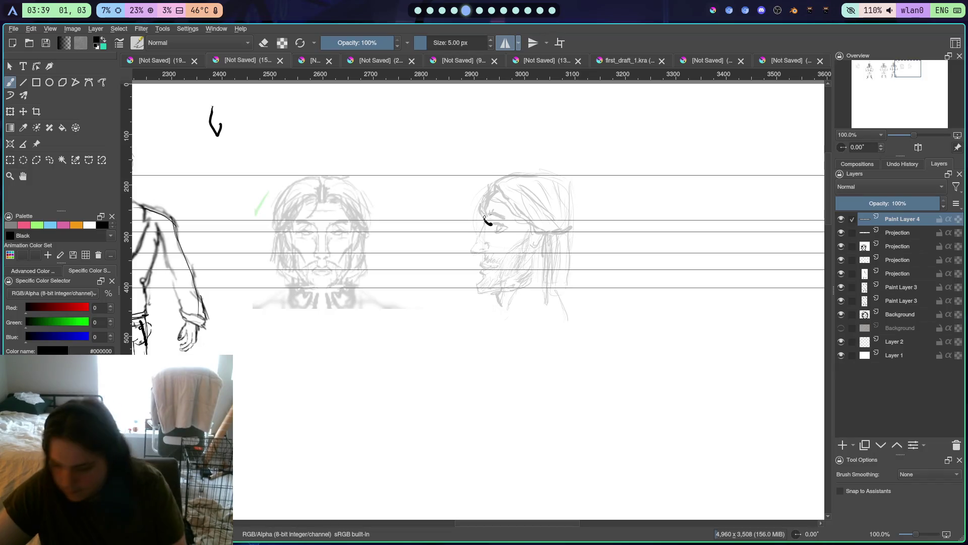
{"action": "key", "text": "ctrl+z"}
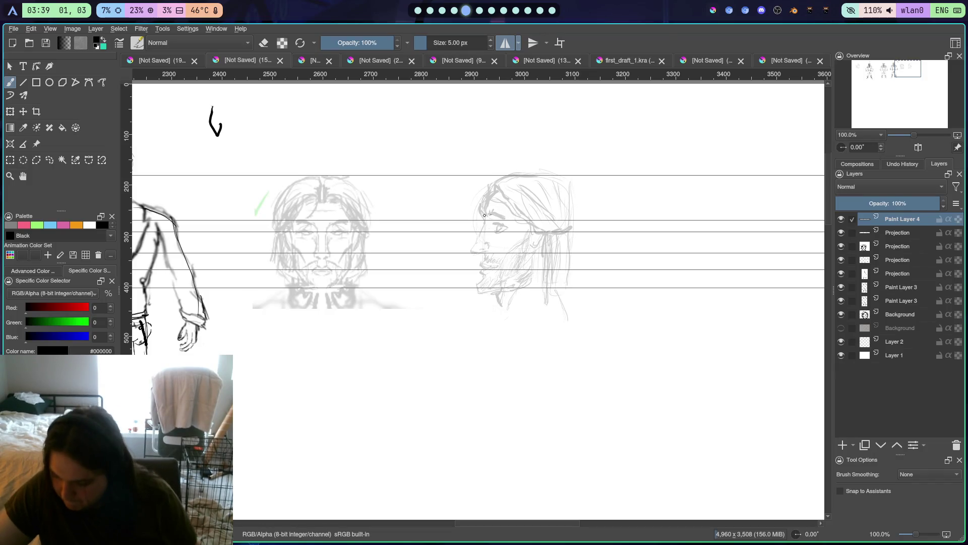
{"action": "left_click_drag", "start_coordinate": [486, 221], "coordinate": [473, 245]}
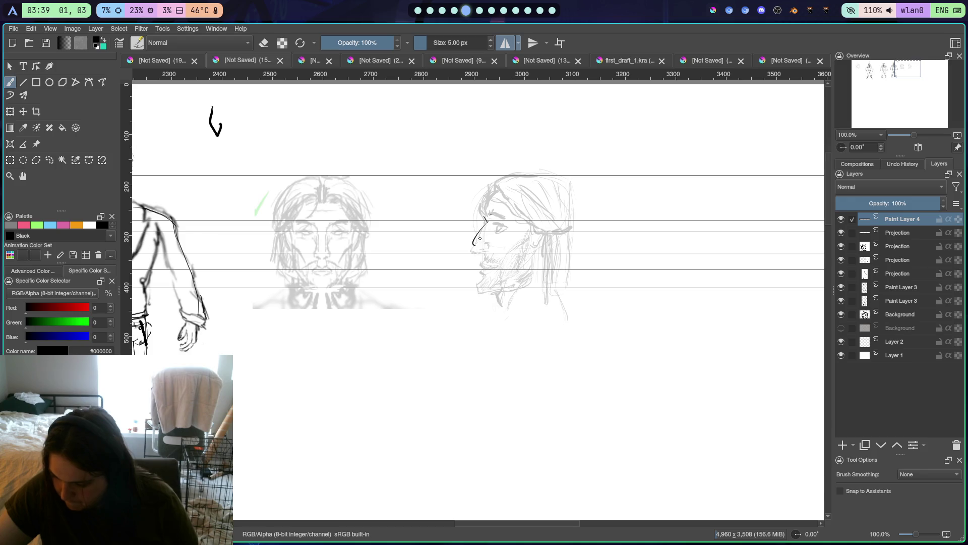
{"action": "key", "text": "ctrl+z"}
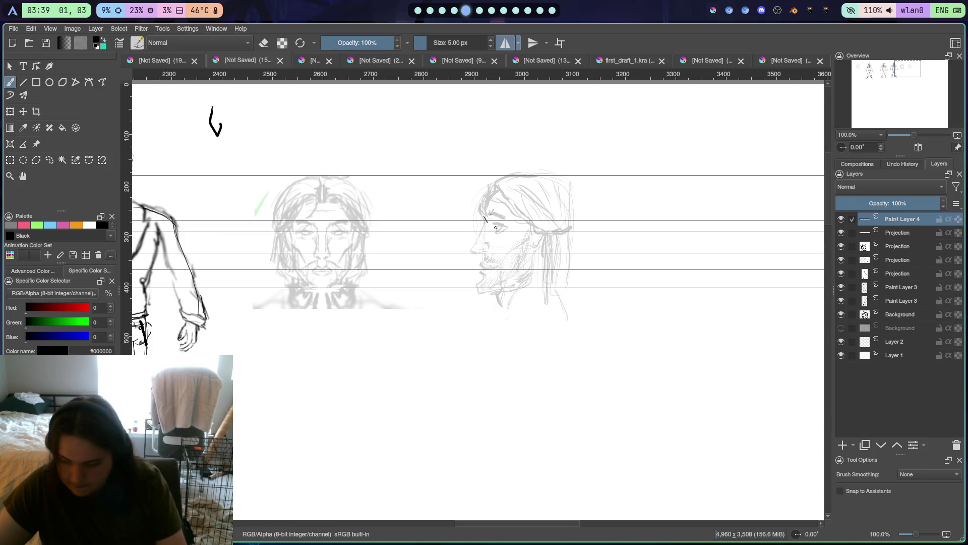
{"action": "left_click_drag", "start_coordinate": [487, 220], "coordinate": [471, 250]}
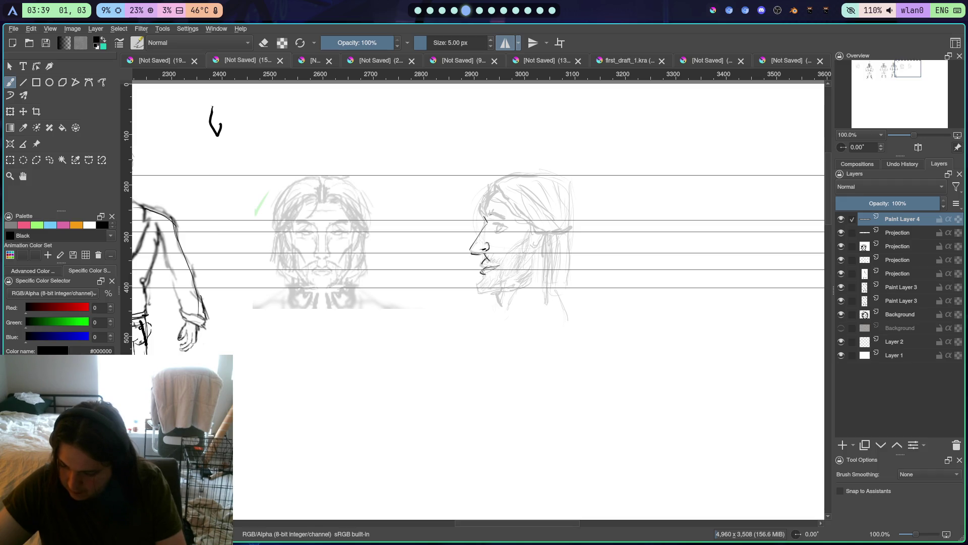
Ink the profile's lips and extend the chin line
{"action": "left_click_drag", "start_coordinate": [487, 267], "coordinate": [492, 265]}
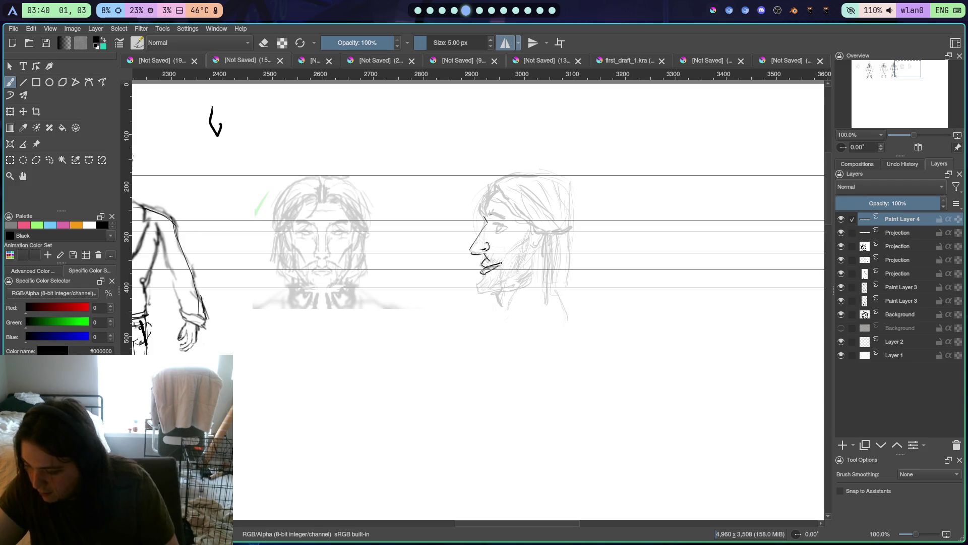
{"action": "left_click_drag", "start_coordinate": [485, 269], "coordinate": [502, 262]}
{"action": "key", "text": "ctrl+z"}
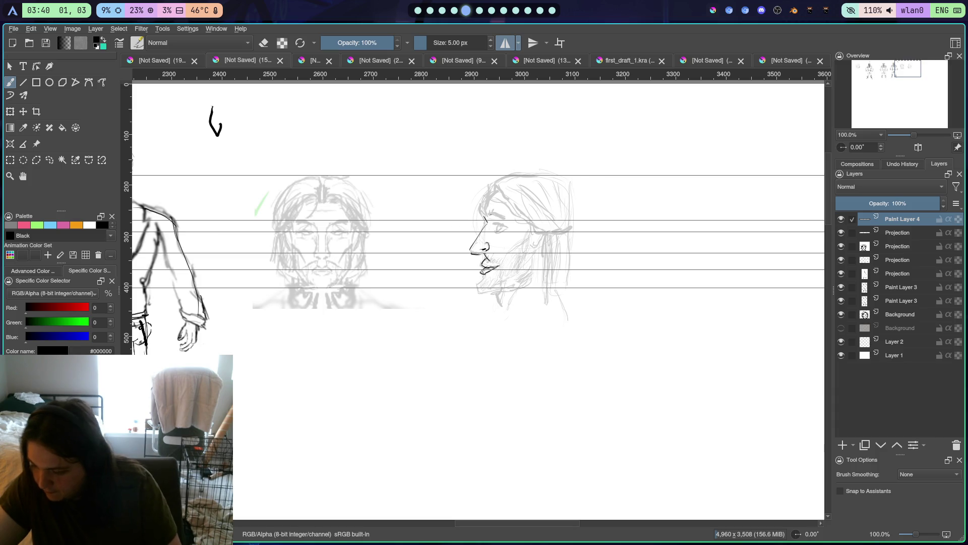
{"action": "mouse_move", "coordinate": [483, 278]}
{"action": "left_mouse_down"}
{"action": "mouse_move", "coordinate": [475, 285]}
{"action": "mouse_move", "coordinate": [507, 287]}
{"action": "left_mouse_up"}
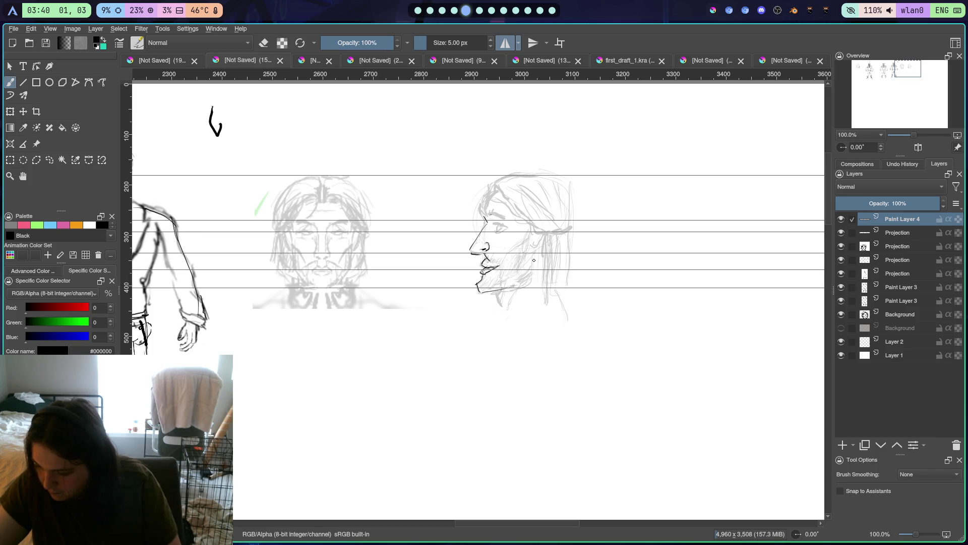
Ink the profile's jawline, eye, nose bridge and hatched eyebrow
{"action": "left_click_drag", "start_coordinate": [532, 257], "coordinate": [529, 278]}
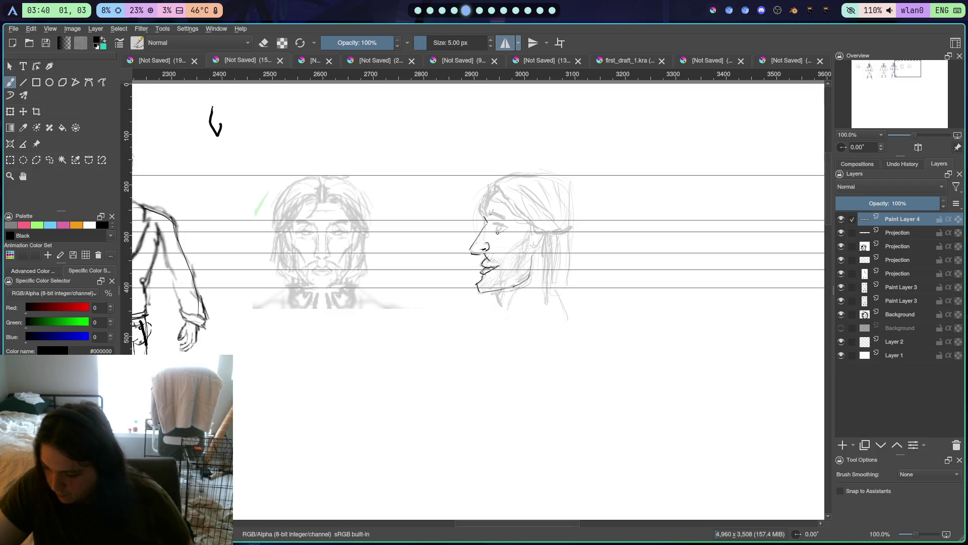
{"action": "left_click_drag", "start_coordinate": [496, 231], "coordinate": [498, 234]}
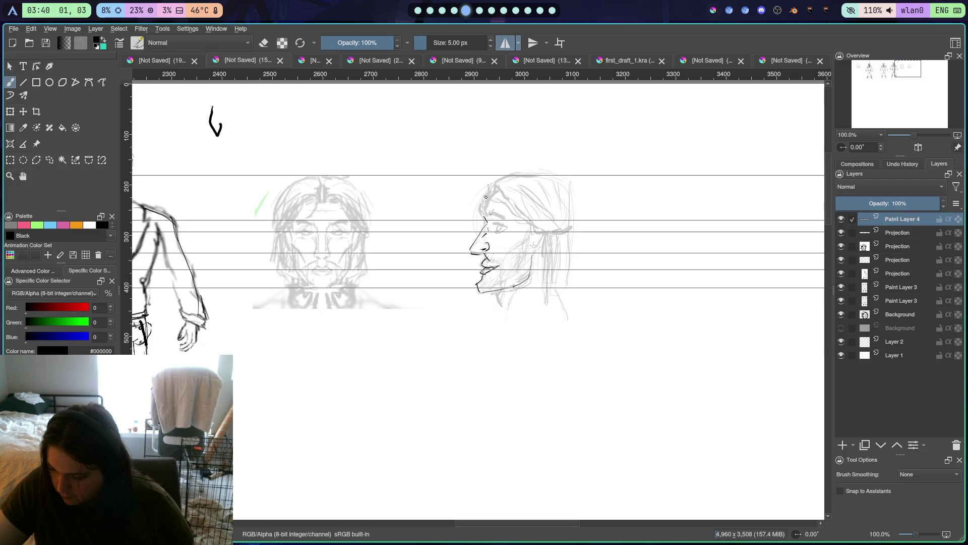
{"action": "left_click_drag", "start_coordinate": [489, 214], "coordinate": [485, 222]}
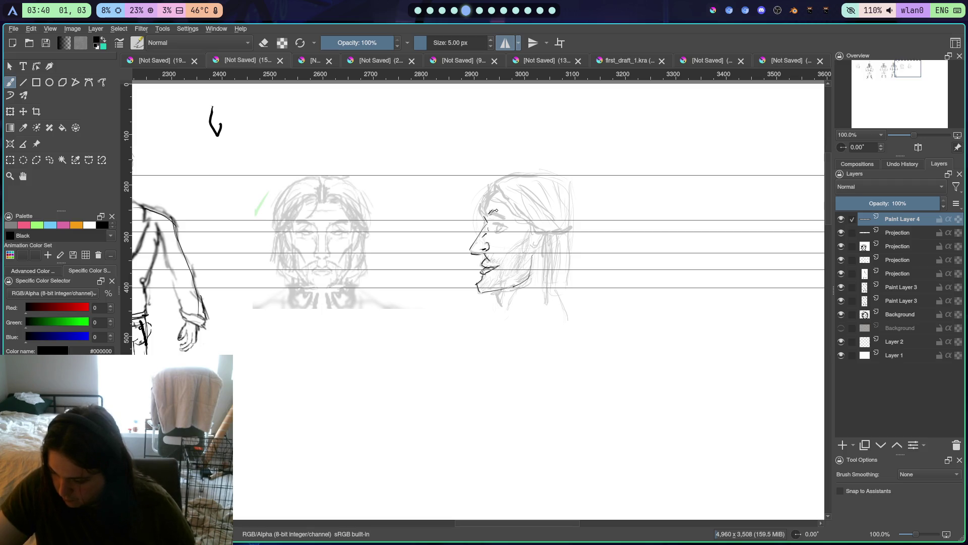
{"action": "left_click_drag", "start_coordinate": [496, 215], "coordinate": [506, 212]}
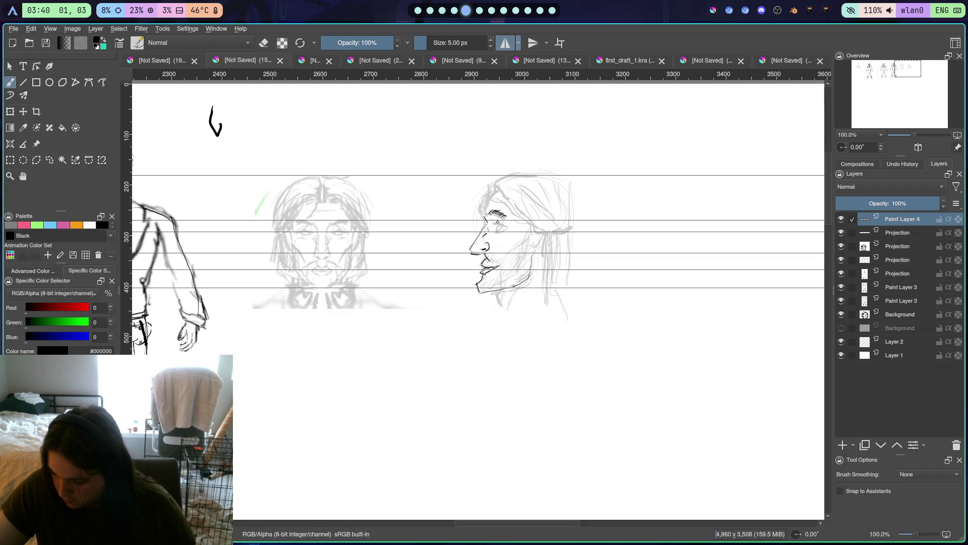
{"action": "left_click_drag", "start_coordinate": [495, 214], "coordinate": [504, 211]}
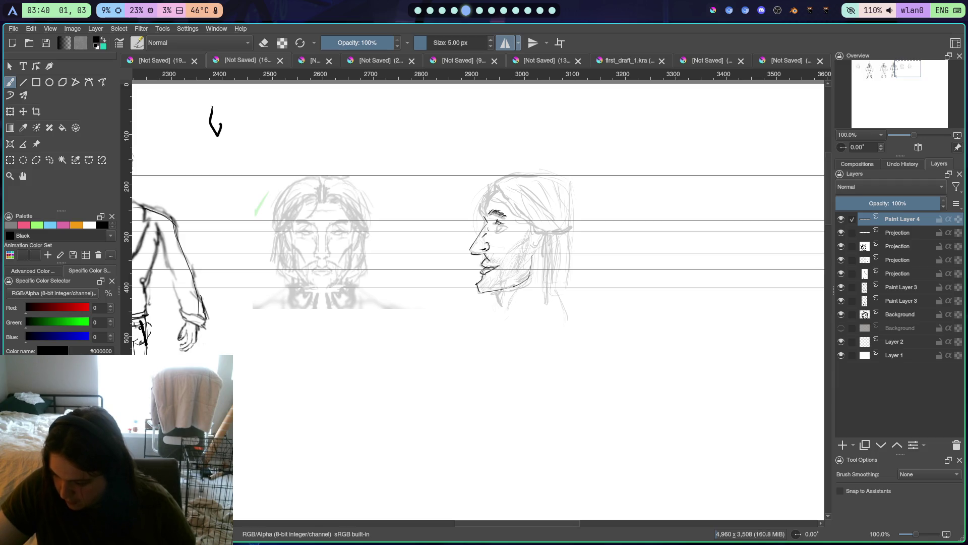
{"action": "left_click_drag", "start_coordinate": [491, 223], "coordinate": [500, 224]}
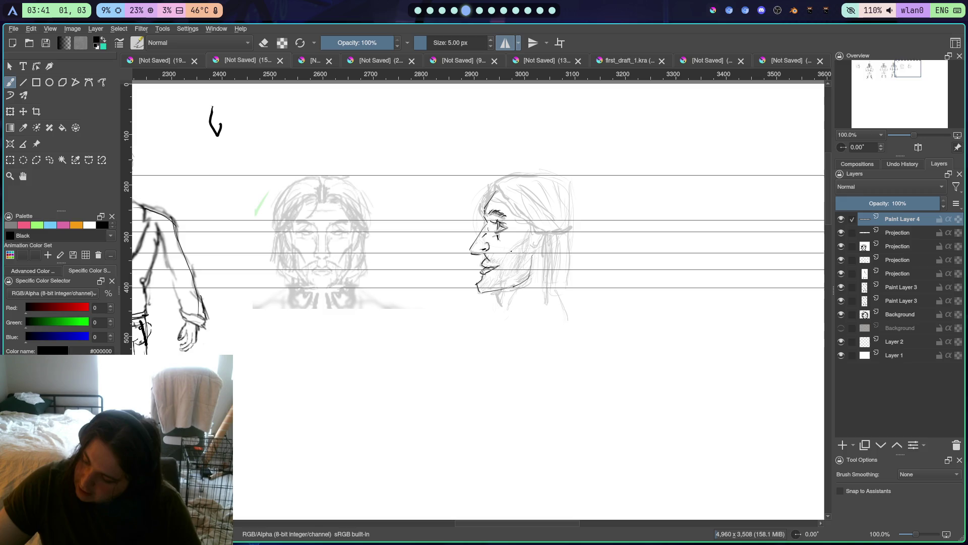
Hatch the profile's cheek, jaw and beard, mark the ear, and outline the top of the head
{"action": "left_click_drag", "start_coordinate": [512, 248], "coordinate": [528, 242]}
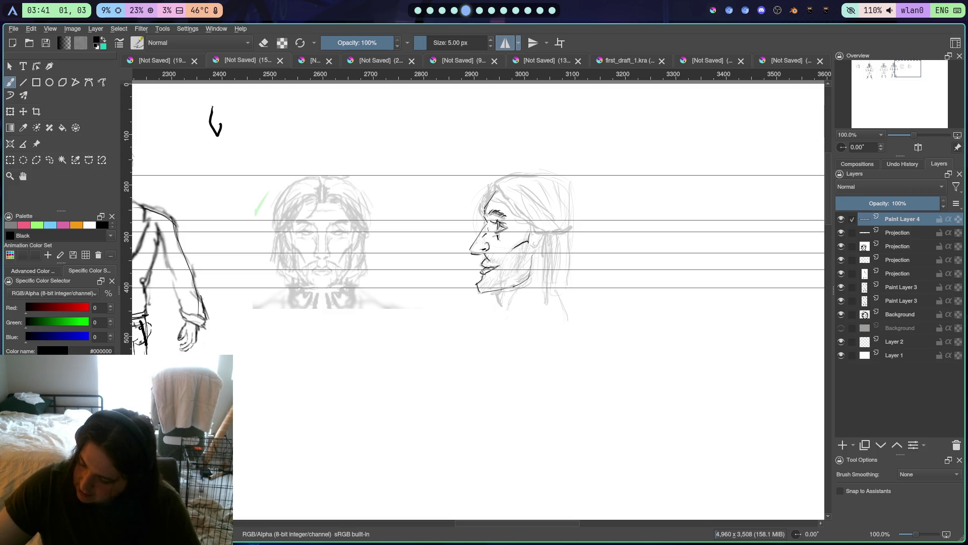
{"action": "left_click_drag", "start_coordinate": [534, 255], "coordinate": [530, 273]}
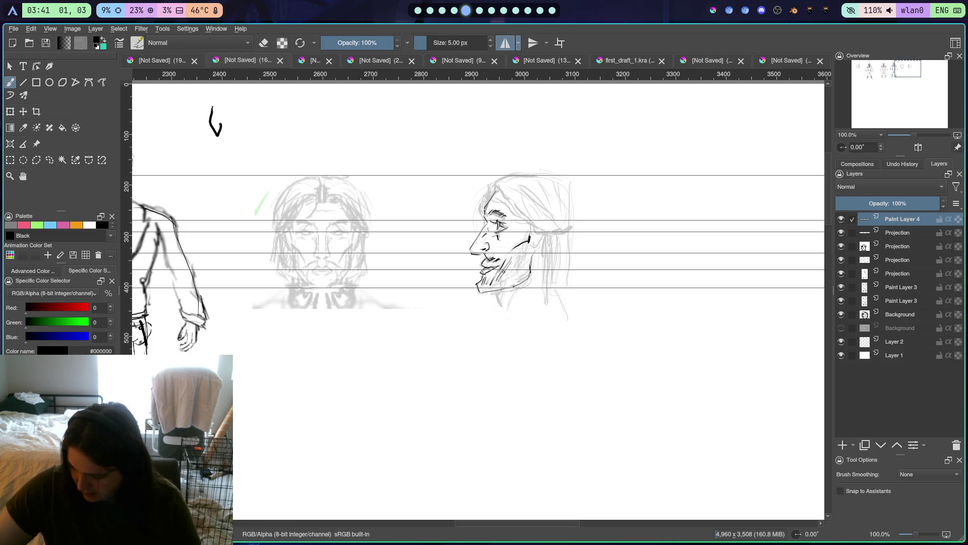
{"action": "left_click_drag", "start_coordinate": [521, 259], "coordinate": [507, 281]}
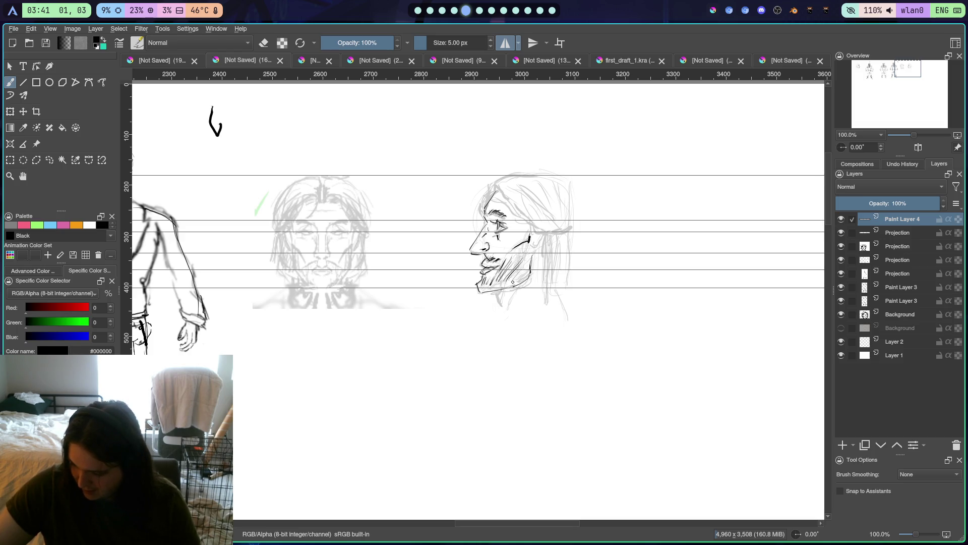
{"action": "left_click_drag", "start_coordinate": [523, 248], "coordinate": [519, 262]}
{"action": "left_click_drag", "start_coordinate": [483, 287], "coordinate": [523, 273]}
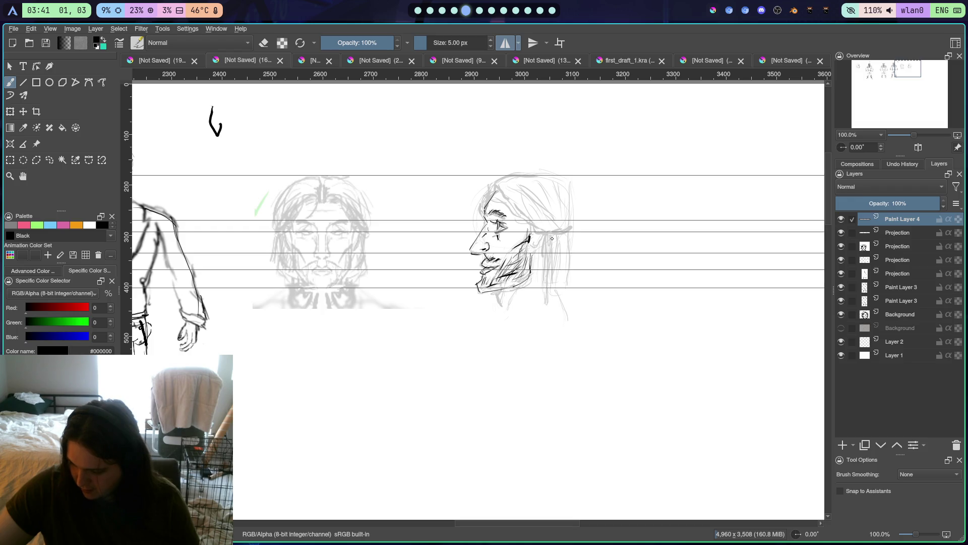
{"action": "left_click_drag", "start_coordinate": [534, 241], "coordinate": [533, 249]}
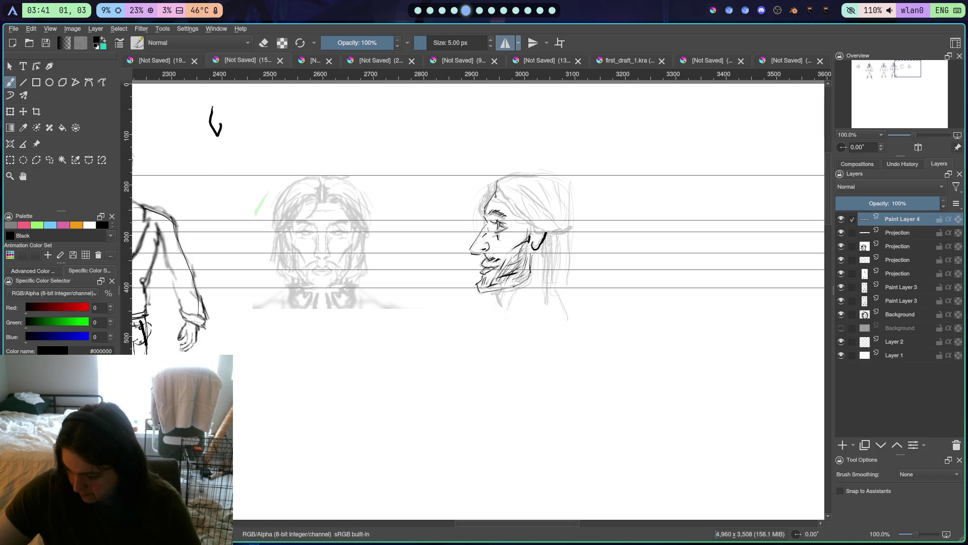
{"action": "mouse_move", "coordinate": [496, 196]}
{"action": "left_mouse_down"}
{"action": "mouse_move", "coordinate": [500, 179]}
{"action": "mouse_move", "coordinate": [577, 174]}
{"action": "mouse_move", "coordinate": [570, 205]}
{"action": "left_mouse_up"}
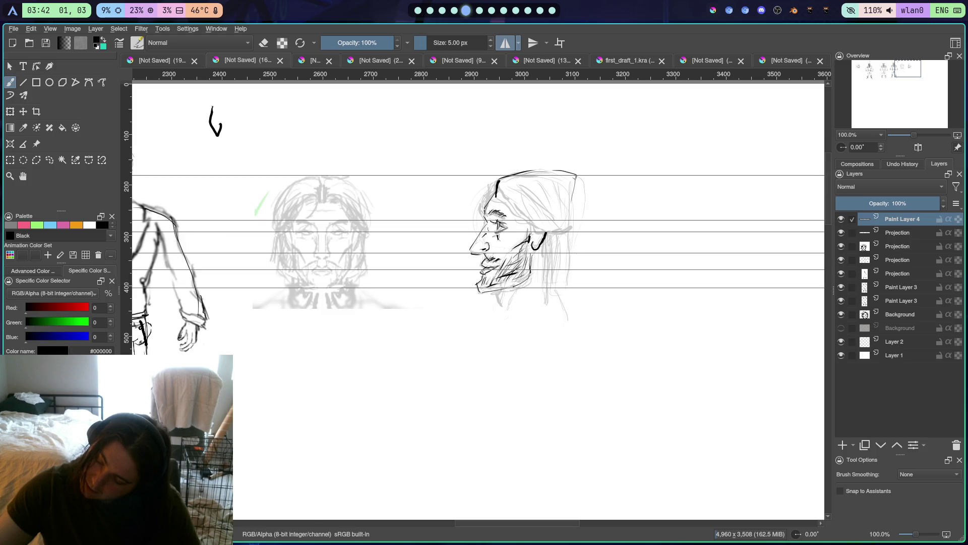
Ink the back of the head and long hair strands flowing from the crown downward
{"action": "left_click_drag", "start_coordinate": [578, 177], "coordinate": [579, 263]}
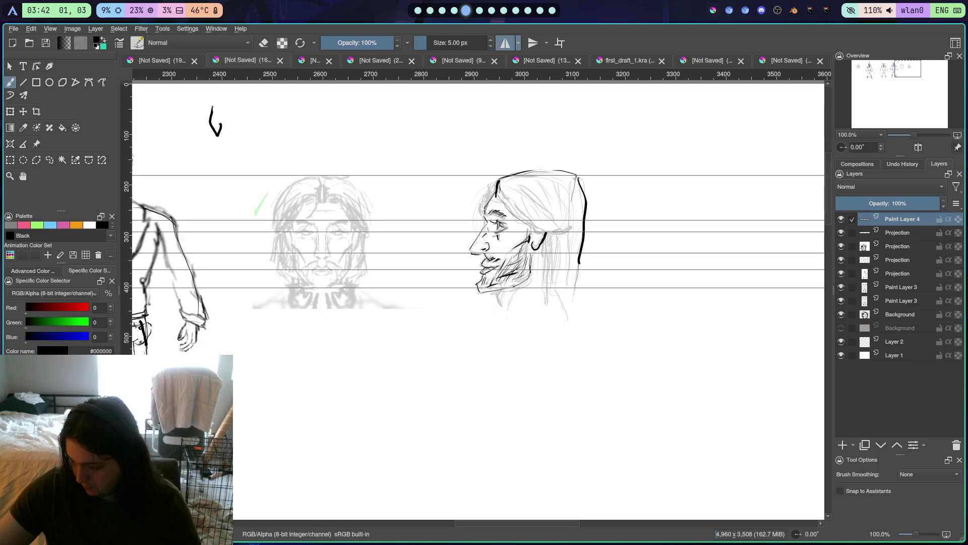
{"action": "mouse_move", "coordinate": [500, 191]}
{"action": "left_mouse_down"}
{"action": "mouse_move", "coordinate": [538, 228]}
{"action": "mouse_move", "coordinate": [541, 291]}
{"action": "left_mouse_up"}
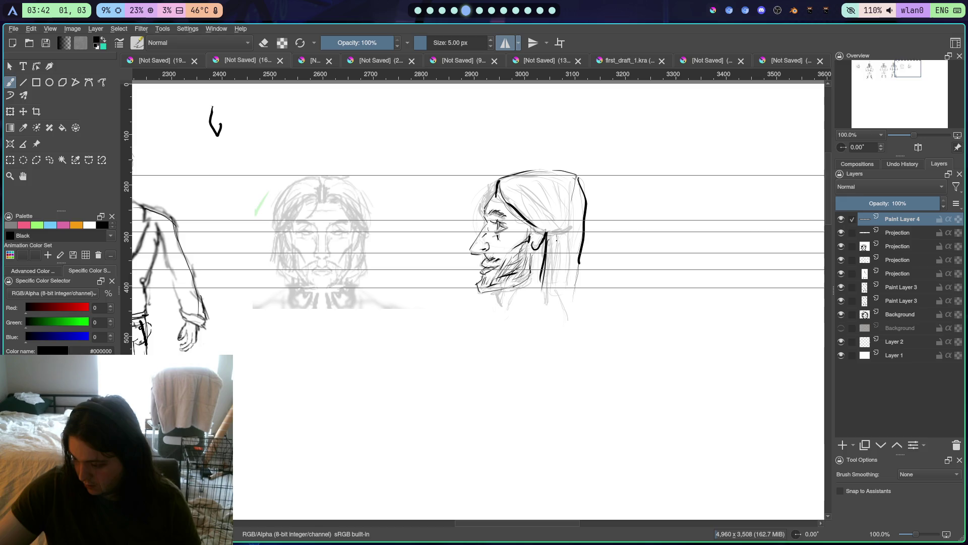
{"action": "left_click_drag", "start_coordinate": [558, 241], "coordinate": [549, 281]}
{"action": "mouse_move", "coordinate": [562, 238]}
{"action": "left_mouse_down"}
{"action": "mouse_move", "coordinate": [552, 294]}
{"action": "mouse_move", "coordinate": [567, 275]}
{"action": "left_mouse_up"}
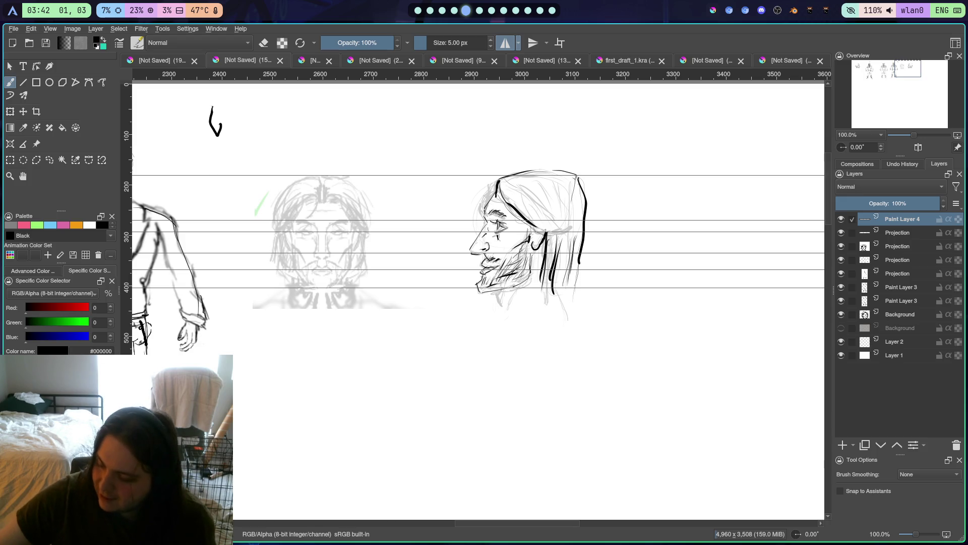
{"action": "left_click_drag", "start_coordinate": [504, 181], "coordinate": [548, 231]}
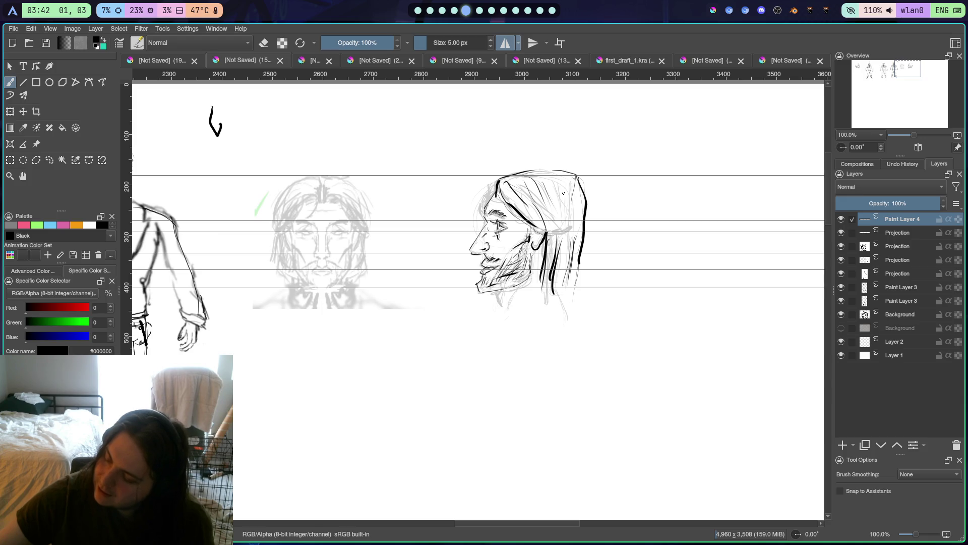
{"action": "left_click_drag", "start_coordinate": [553, 178], "coordinate": [571, 216]}
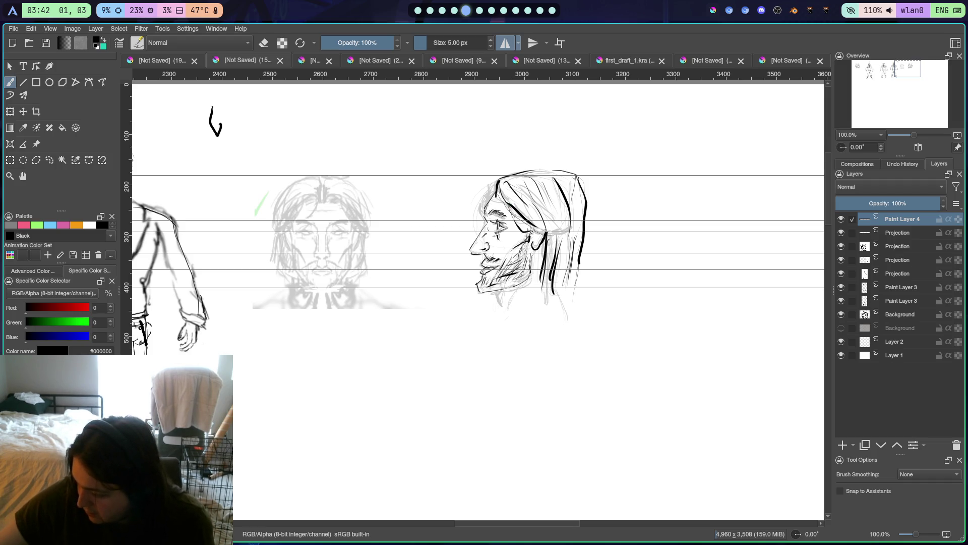
{"action": "right_click", "coordinate": [542, 207]}
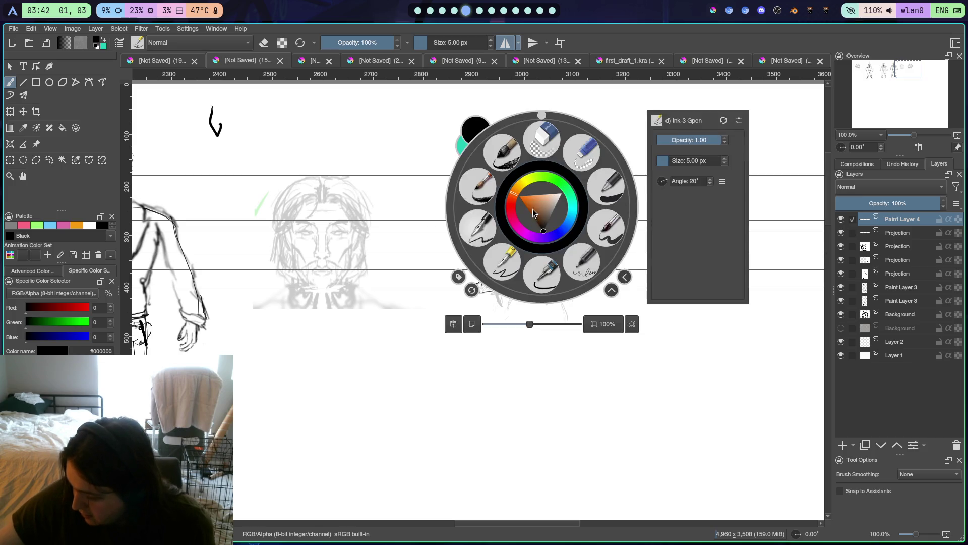
{"action": "left_click", "coordinate": [544, 153]}
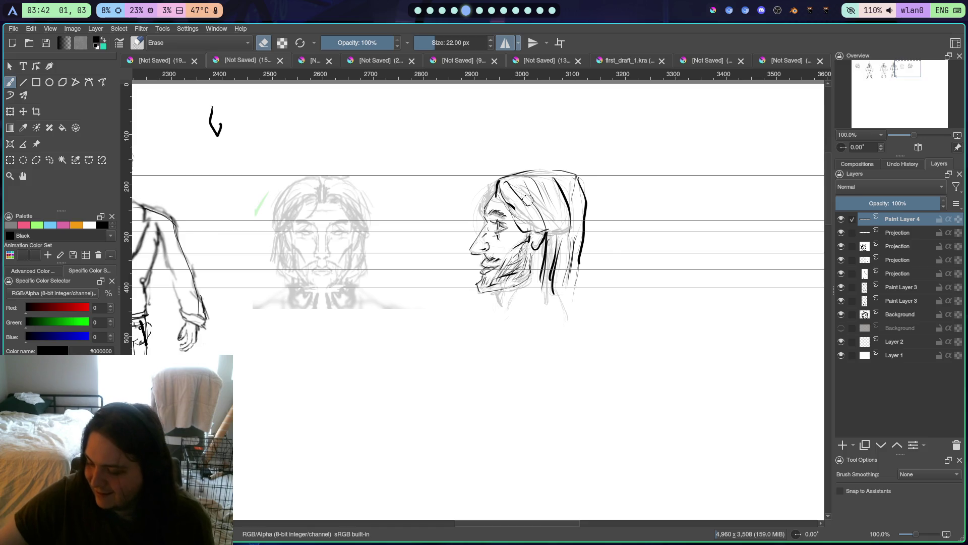
{"action": "right_click", "coordinate": [514, 192]}
{"action": "left_click", "coordinate": [483, 245]}
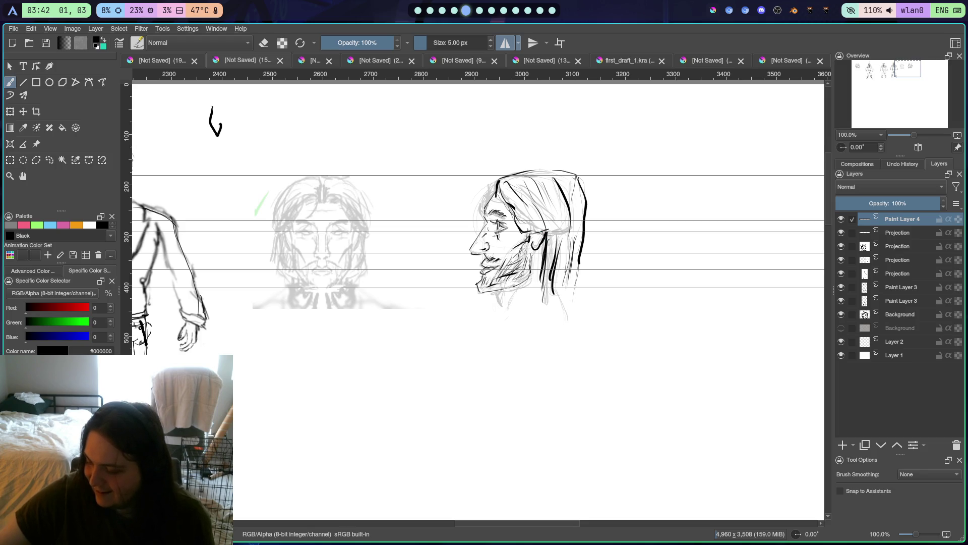
Add a thin hair strand at the back of the head and a jaw line under the chin
{"action": "left_click_drag", "start_coordinate": [578, 273], "coordinate": [575, 307]}
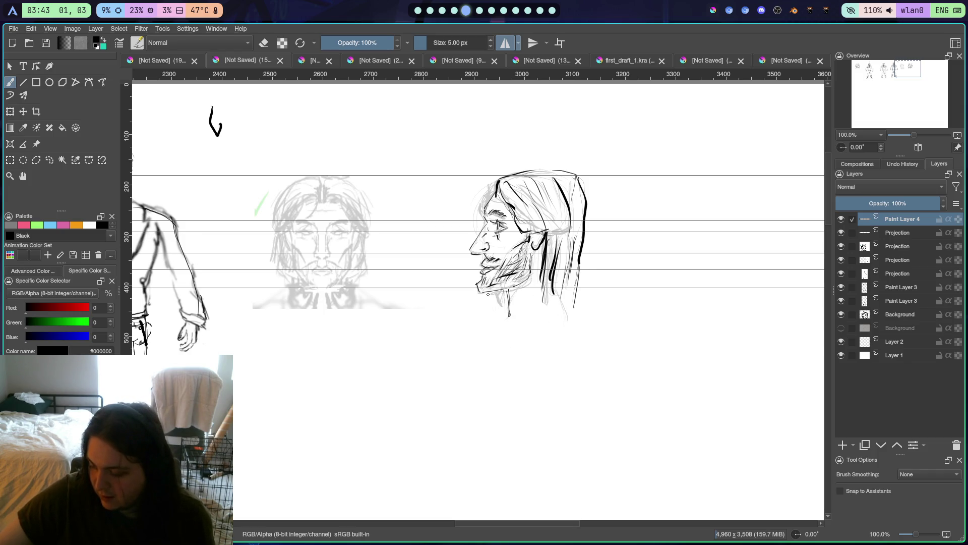
{"action": "mouse_move", "coordinate": [486, 293]}
{"action": "left_mouse_down"}
{"action": "mouse_move", "coordinate": [532, 278]}
{"action": "mouse_move", "coordinate": [530, 288]}
{"action": "left_mouse_up"}
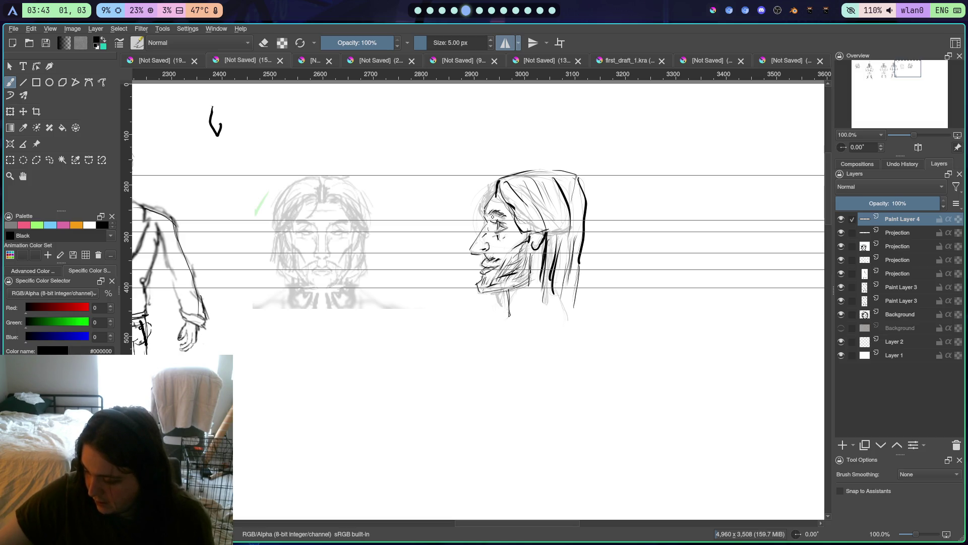
{"action": "left_click_drag", "start_coordinate": [493, 216], "coordinate": [497, 222]}
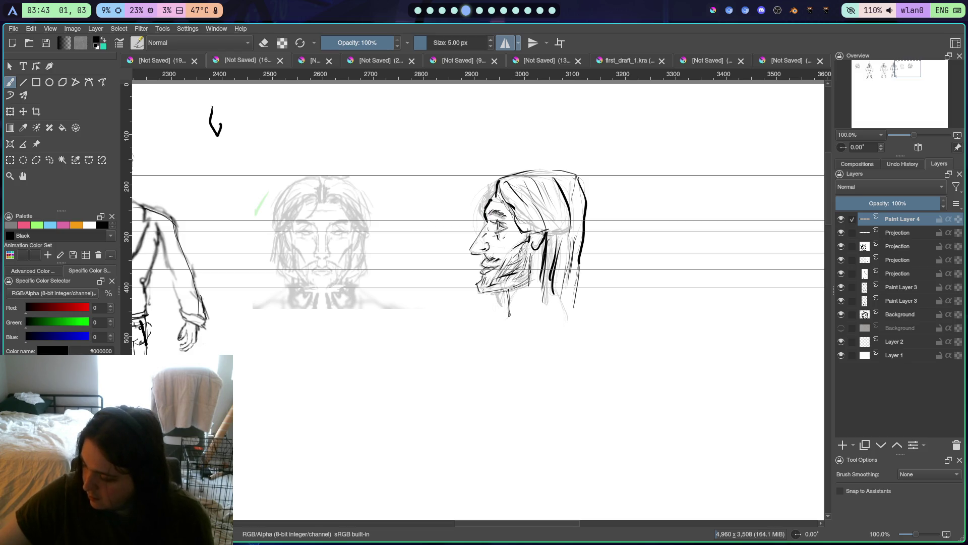
{"action": "key", "text": "ctrl+z"}
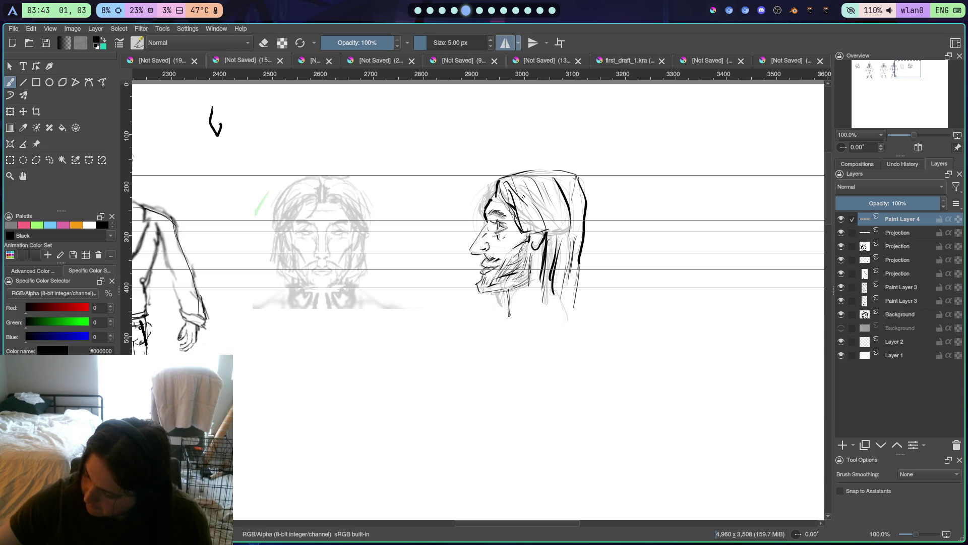
Draw bold hair strands sweeping from the crown down over the side-view head
{"action": "mouse_move", "coordinate": [522, 192]}
{"action": "left_mouse_down"}
{"action": "mouse_move", "coordinate": [534, 230]}
{"action": "mouse_move", "coordinate": [554, 229]}
{"action": "left_mouse_up"}
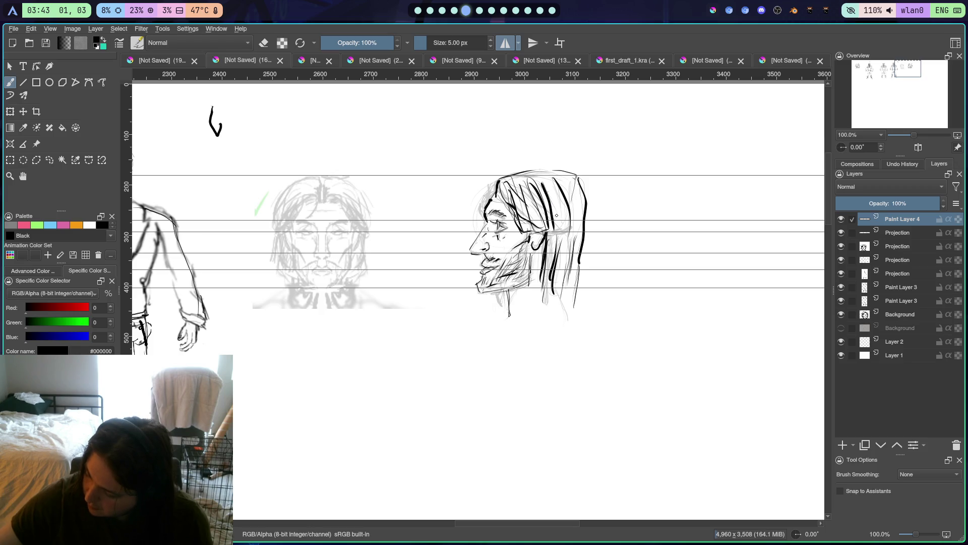
{"action": "mouse_move", "coordinate": [522, 201]}
{"action": "left_mouse_down"}
{"action": "mouse_move", "coordinate": [546, 226]}
{"action": "mouse_move", "coordinate": [560, 223]}
{"action": "left_mouse_up"}
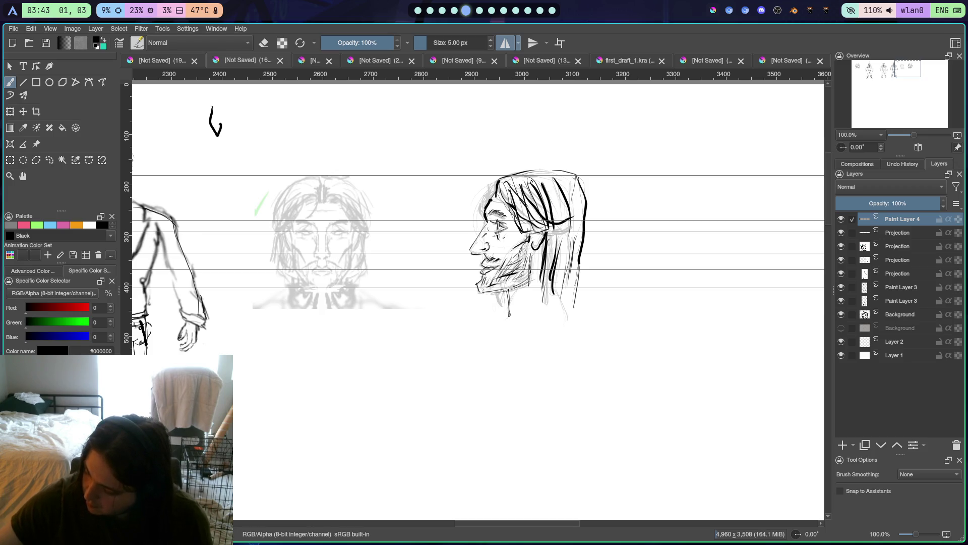
{"action": "left_click_drag", "start_coordinate": [531, 182], "coordinate": [543, 208]}
{"action": "mouse_move", "coordinate": [552, 220]}
{"action": "left_mouse_down"}
{"action": "mouse_move", "coordinate": [574, 207]}
{"action": "mouse_move", "coordinate": [566, 302]}
{"action": "left_mouse_up"}
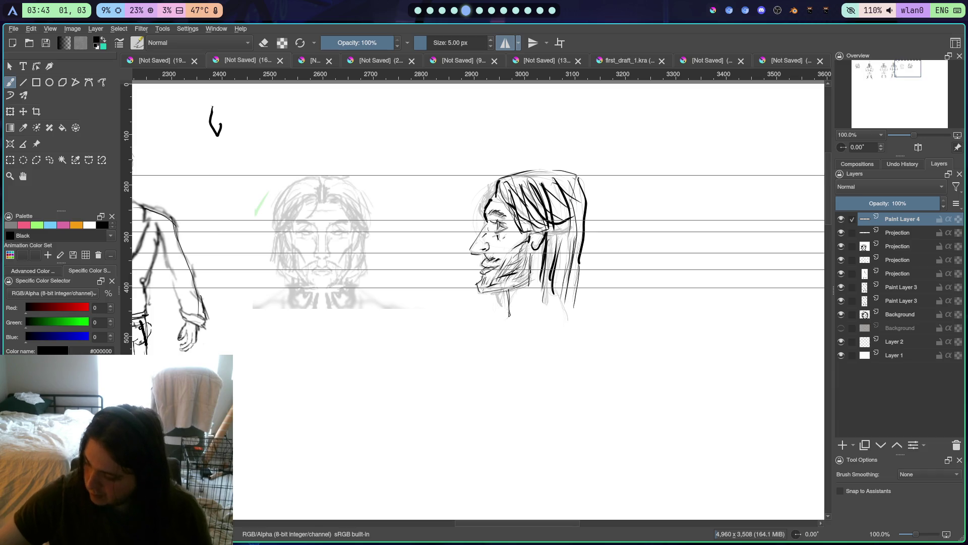
{"action": "left_click_drag", "start_coordinate": [543, 244], "coordinate": [528, 314]}
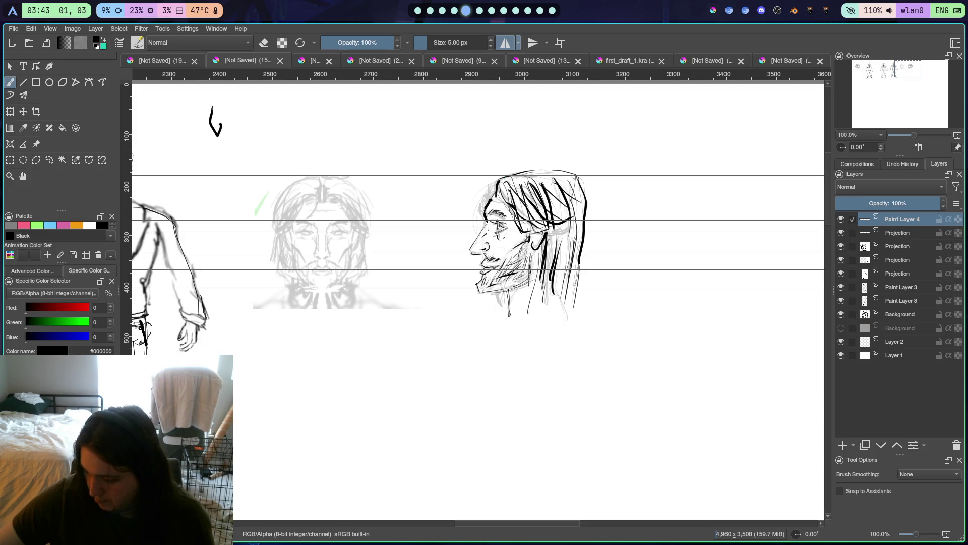
{"action": "left_click_drag", "start_coordinate": [505, 176], "coordinate": [531, 206]}
{"action": "mouse_move", "coordinate": [520, 172]}
{"action": "left_mouse_down"}
{"action": "mouse_move", "coordinate": [555, 213]}
{"action": "mouse_move", "coordinate": [567, 203]}
{"action": "left_mouse_up"}
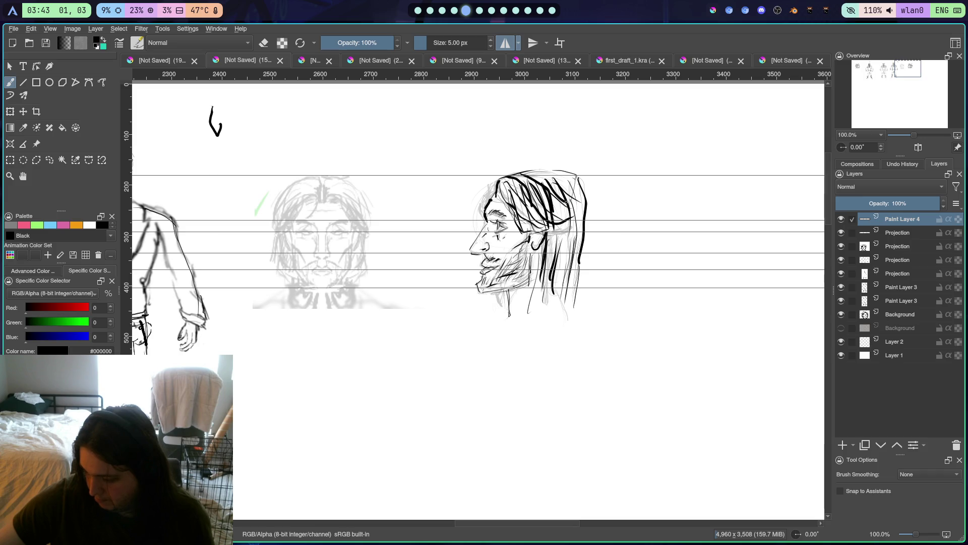
Add a short stroke across the hair, then turn off Show Guides in the View menu
{"action": "left_click_drag", "start_coordinate": [526, 230], "coordinate": [549, 225]}
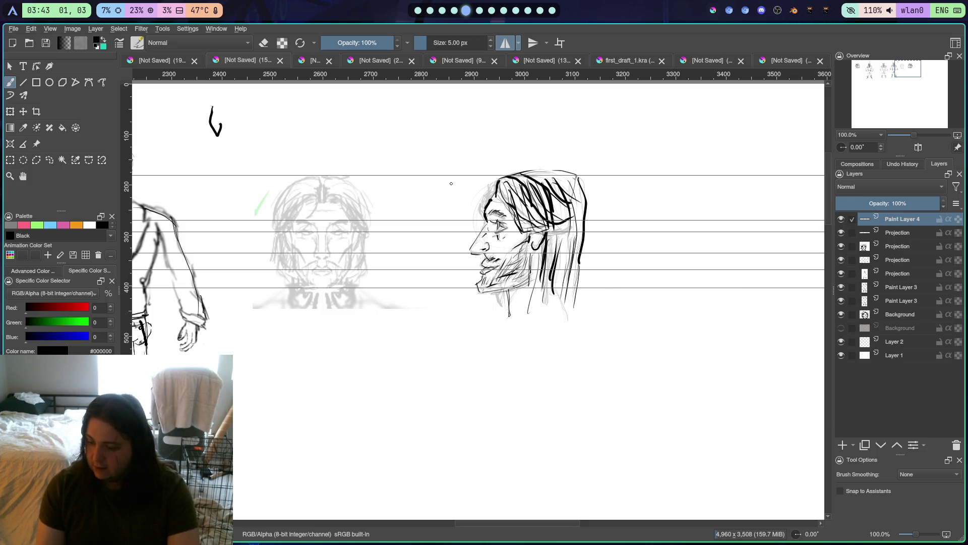
{"action": "left_click", "coordinate": [14, 29]}
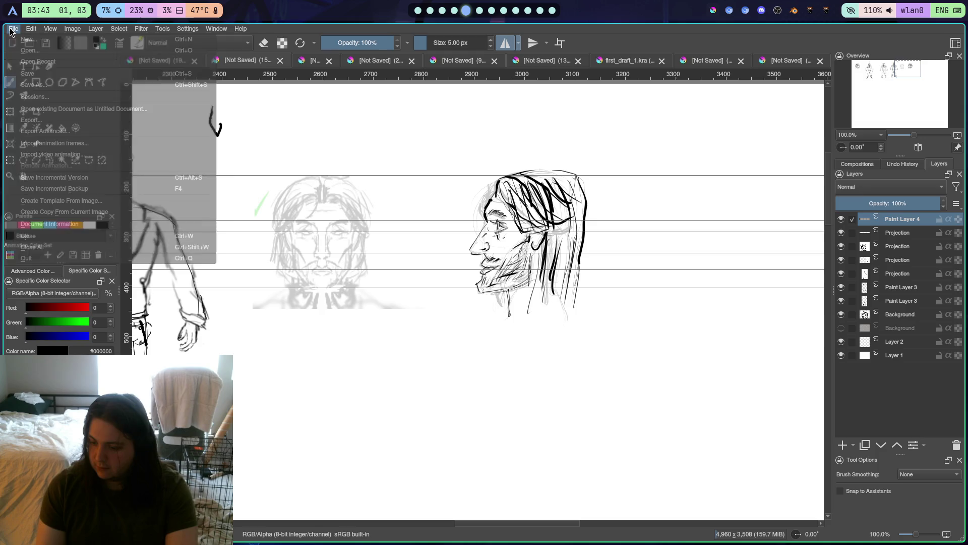
{"action": "mouse_move", "coordinate": [28, 33]}
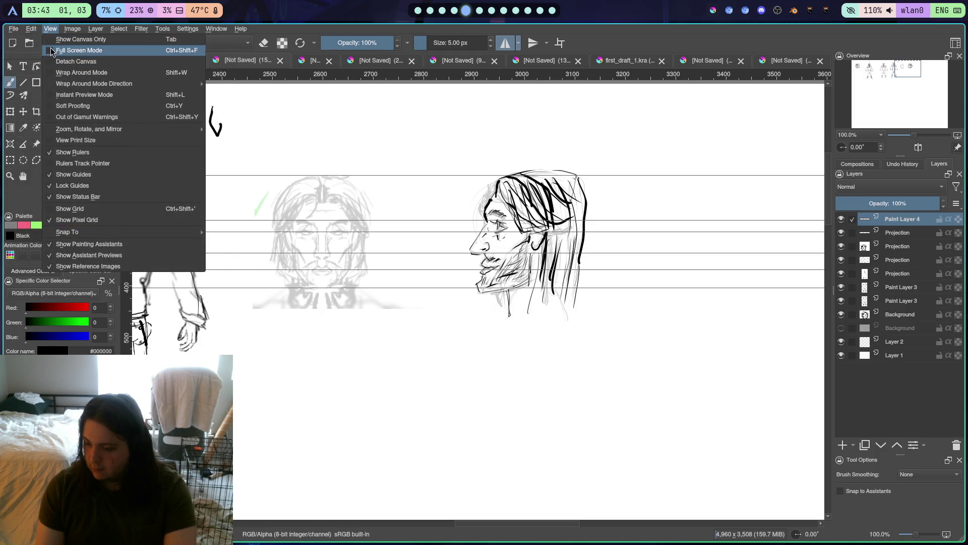
{"action": "mouse_move", "coordinate": [56, 84]}
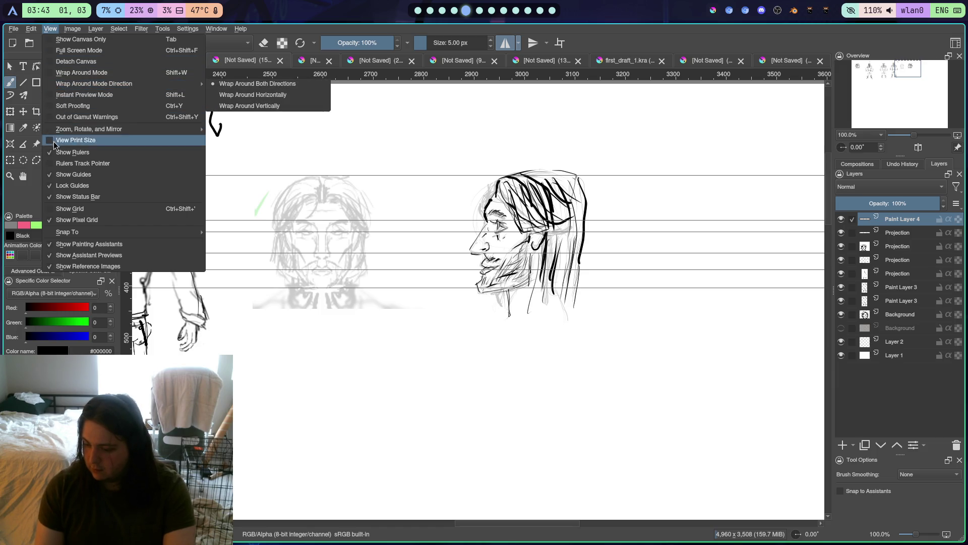
{"action": "left_click", "coordinate": [49, 179]}
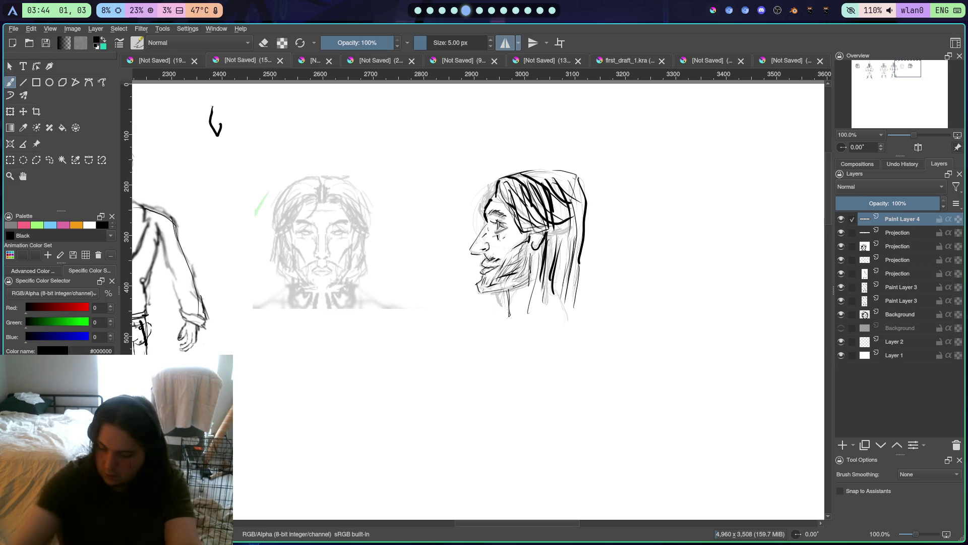
Switch to a smaller blending brush and pick brown (#783400) to colour the lips
{"action": "key", "text": "slash"}
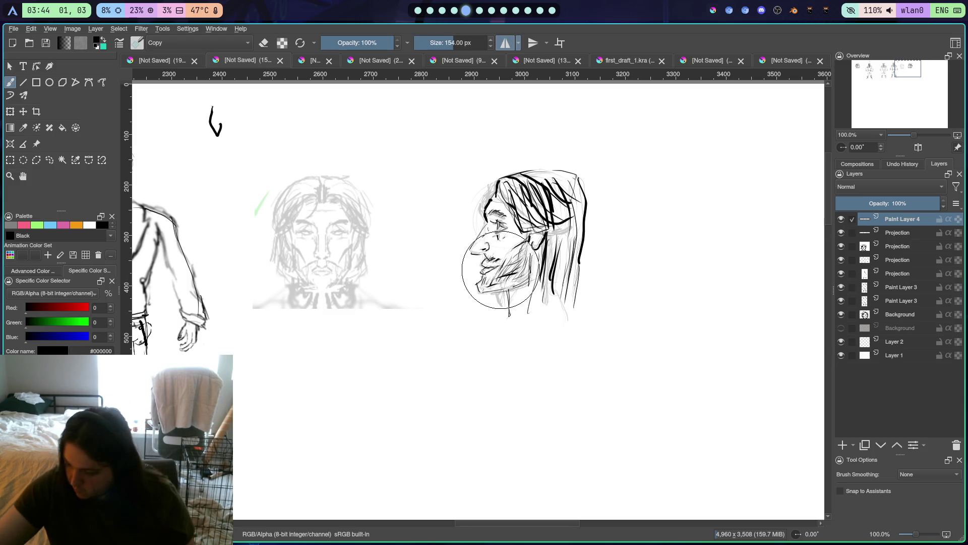
{"action": "key", "text": "bracketleft"}
{"action": "key", "text": "bracketleft"}
{"action": "key", "text": "bracketleft"}
{"action": "key", "text": "bracketleft"}
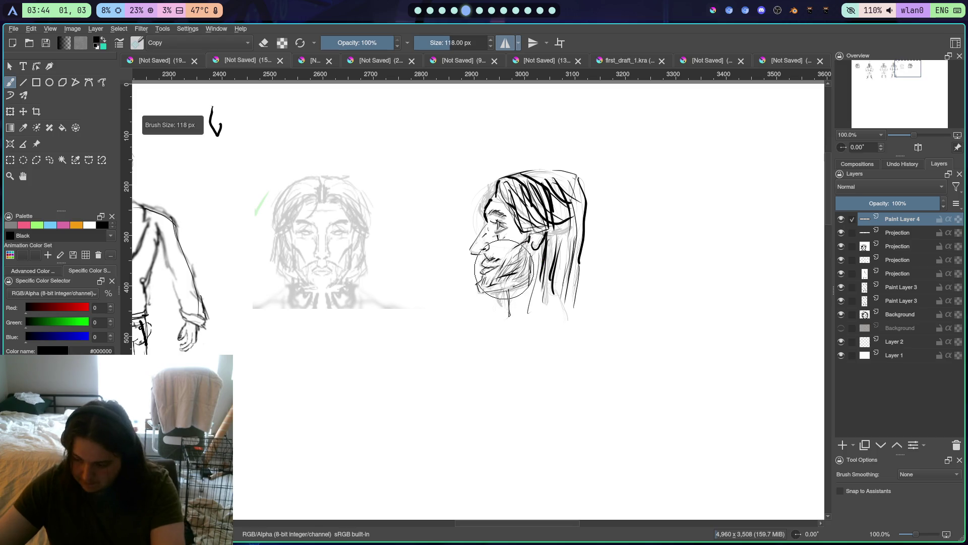
{"action": "key", "text": "bracketleft"}
{"action": "key", "text": "bracketleft"}
{"action": "key", "text": "bracketleft"}
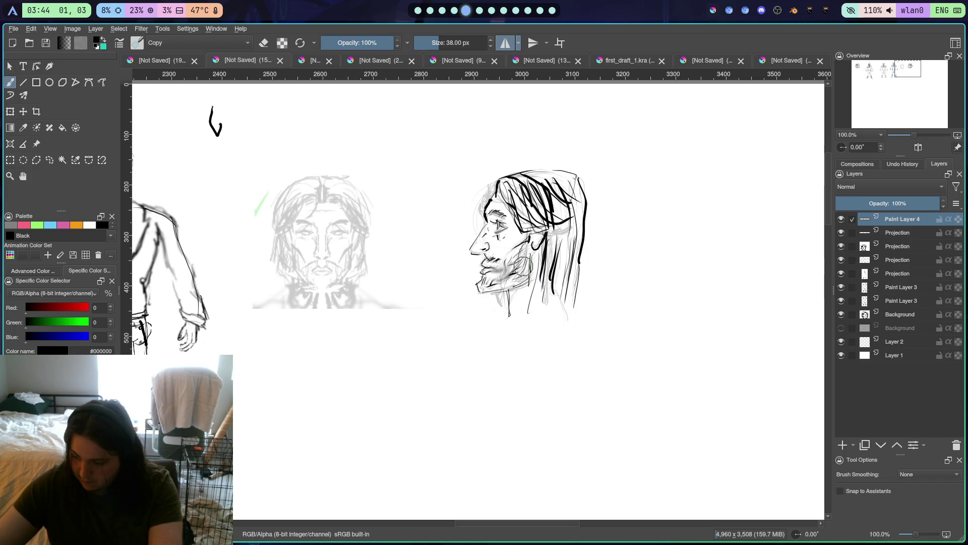
{"action": "right_click", "coordinate": [511, 285]}
{"action": "left_click", "coordinate": [504, 290]}
{"action": "left_click", "coordinate": [472, 340]}
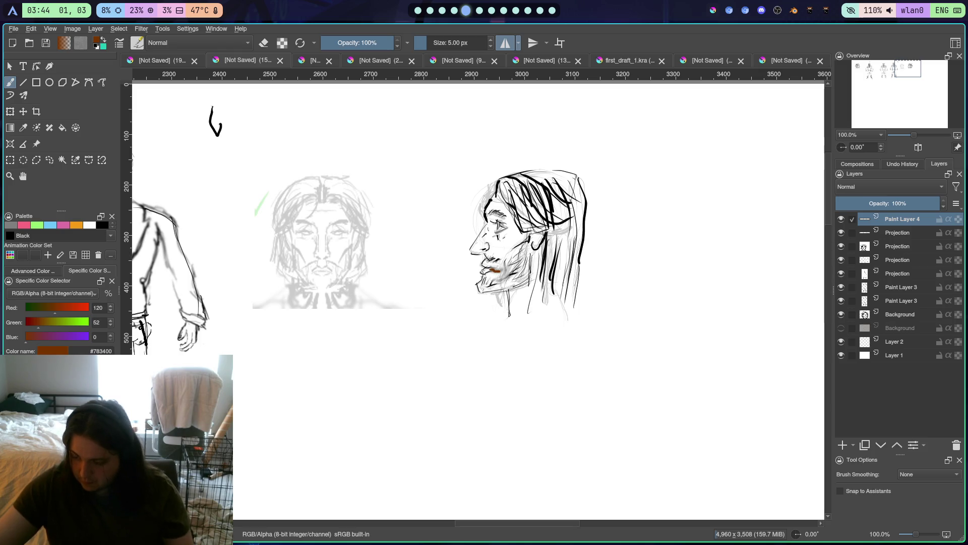
Erase excess brown near the mouth, then hatch shading on the chin and jaw with the pen
{"action": "right_click", "coordinate": [512, 270]}
{"action": "left_click", "coordinate": [456, 302]}
{"action": "left_click_drag", "start_coordinate": [495, 274], "coordinate": [497, 270]}
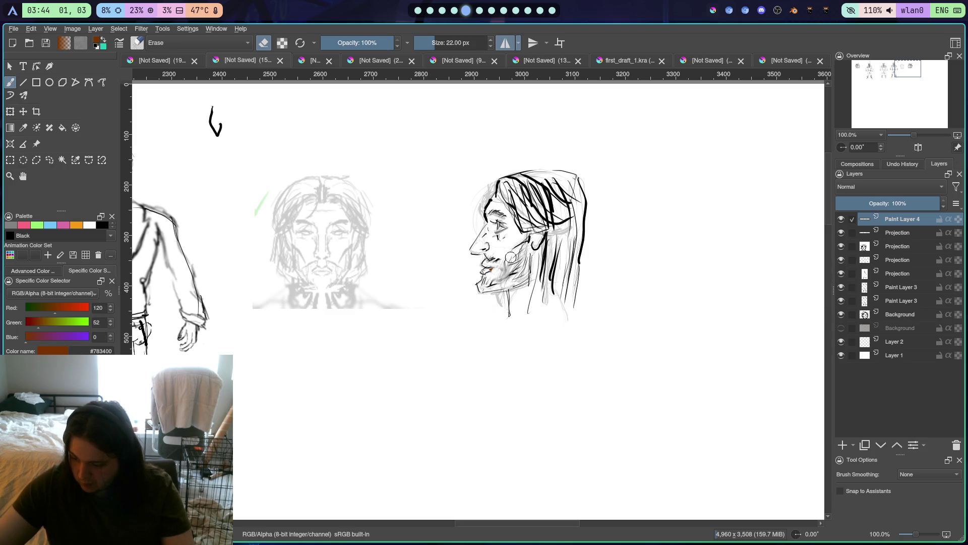
{"action": "right_click", "coordinate": [502, 301]}
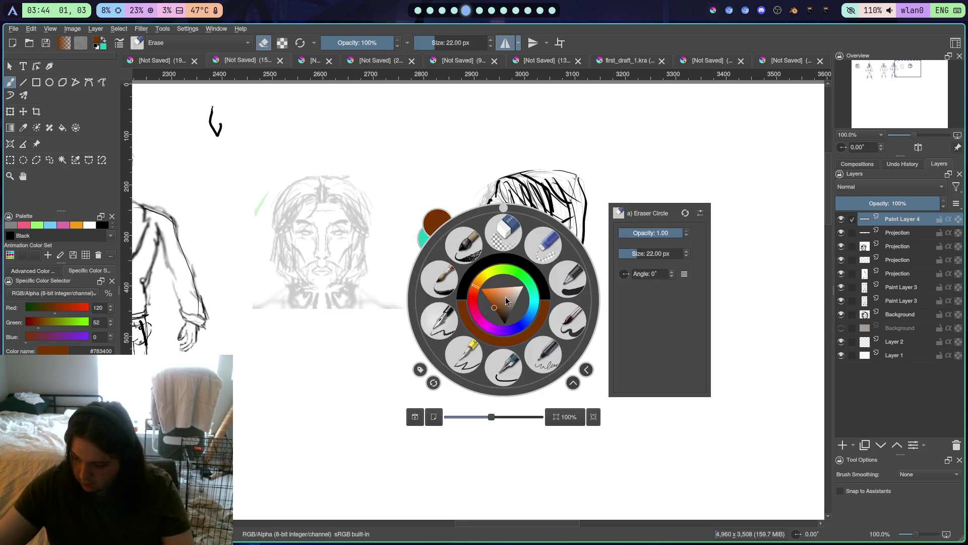
{"action": "left_click", "coordinate": [475, 353]}
{"action": "left_click_drag", "start_coordinate": [503, 267], "coordinate": [498, 268]}
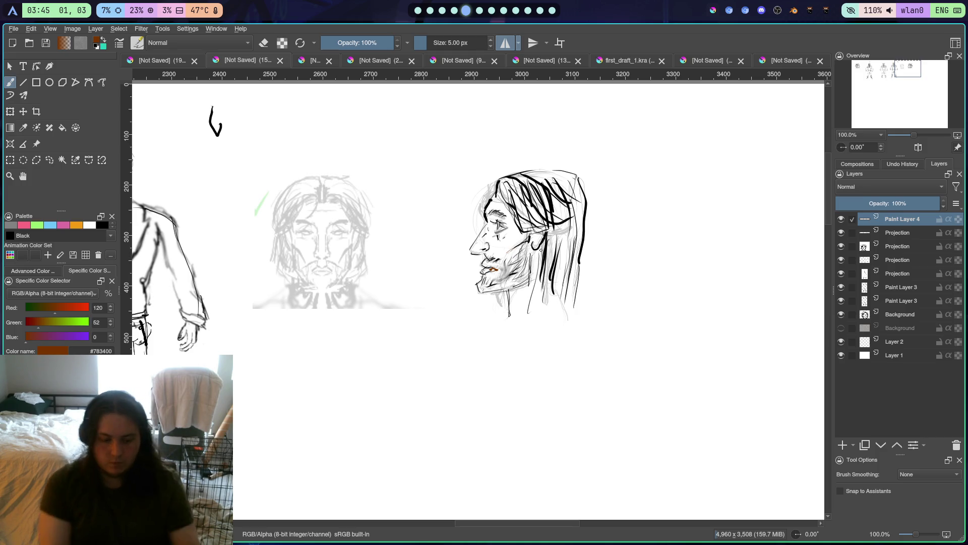
{"action": "key", "text": "super+2"}
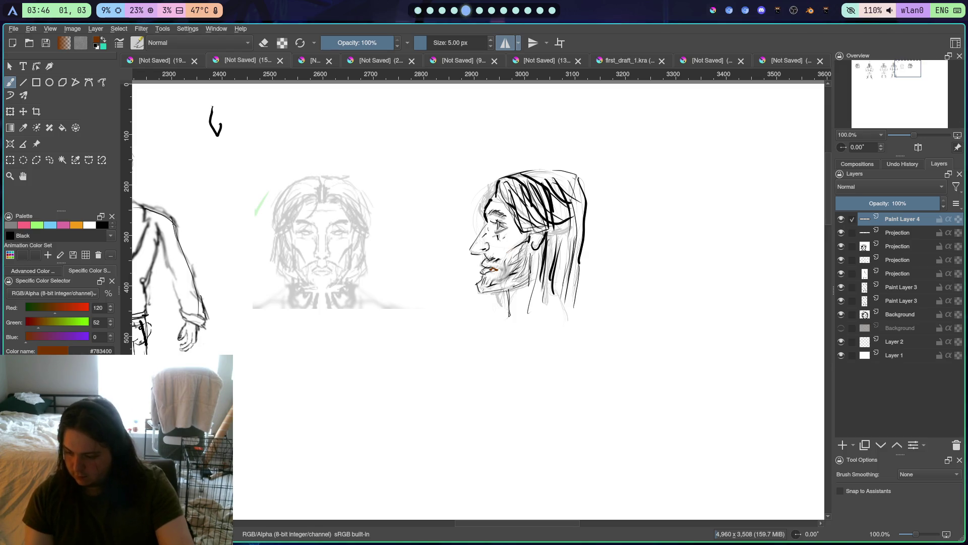
Make a rectangular selection around the inked profile head
{"action": "key", "text": "r"}
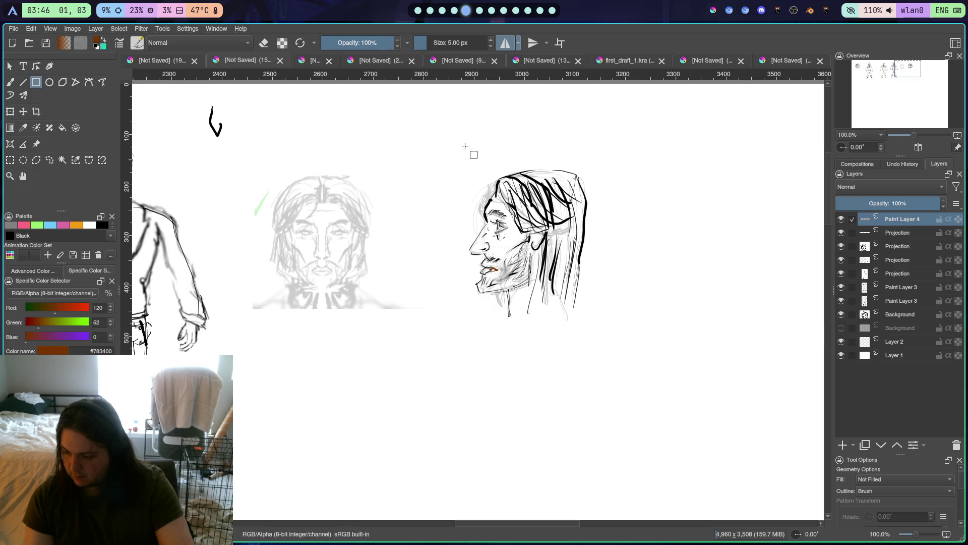
{"action": "mouse_move", "coordinate": [430, 128]}
{"action": "left_mouse_down"}
{"action": "mouse_move", "coordinate": [585, 321]}
{"action": "mouse_move", "coordinate": [611, 328]}
{"action": "left_mouse_up"}
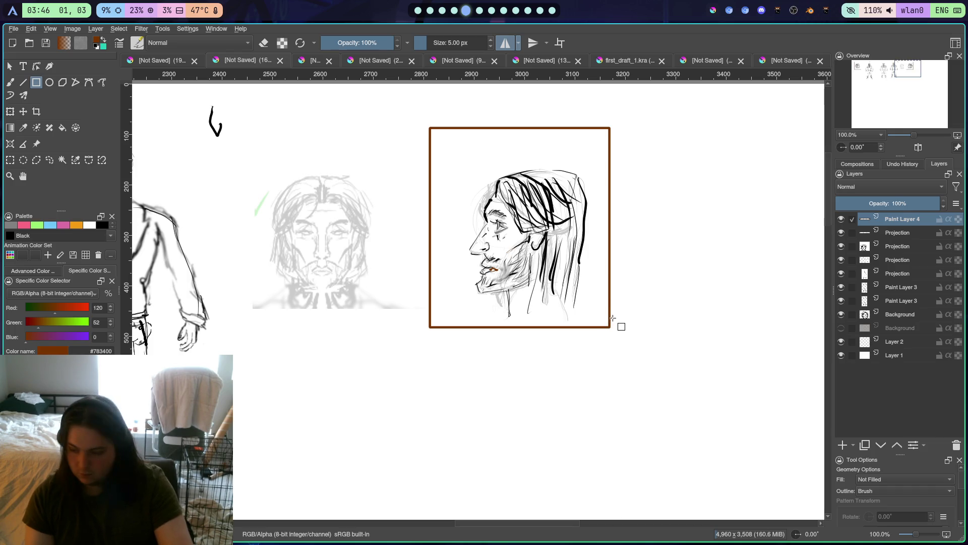
{"action": "key", "text": "ctrl+z"}
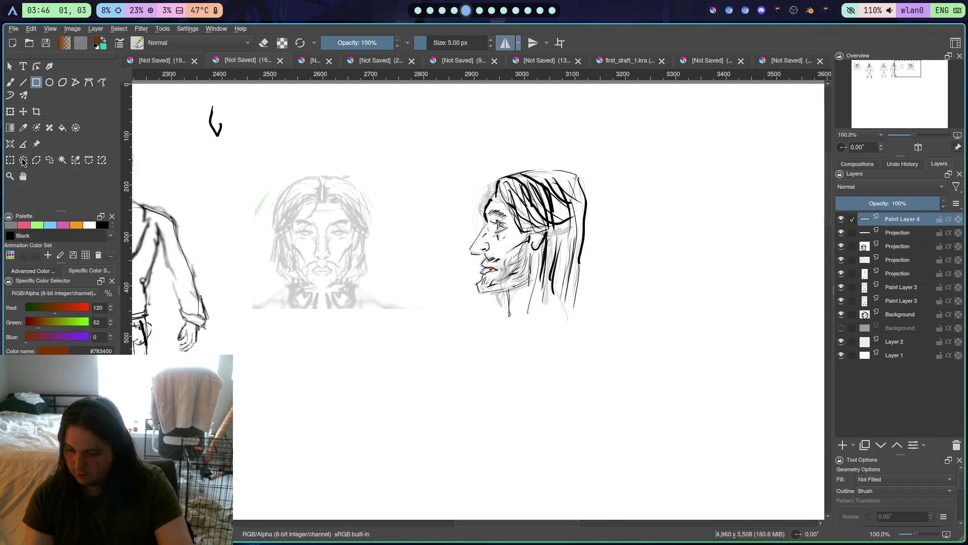
{"action": "key", "text": "ctrl+r"}
{"action": "left_click_drag", "start_coordinate": [454, 145], "coordinate": [593, 324]}
{"action": "scroll", "coordinate": [504, 282], "scroll_direction": "down", "scroll_amount": 3}
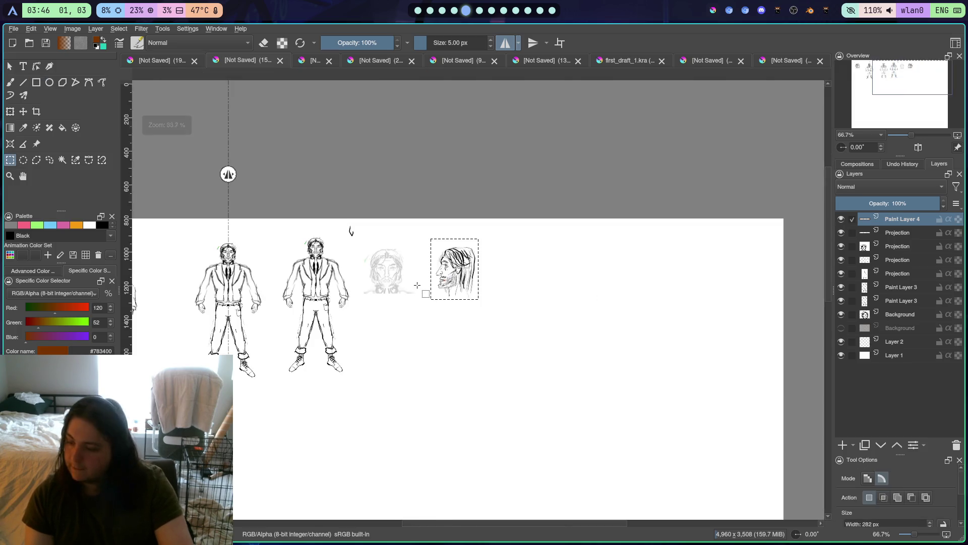
{"action": "scroll", "coordinate": [503, 282], "scroll_direction": "up", "scroll_amount": 2}
{"action": "mouse_move", "coordinate": [503, 283]}
{"action": "left_mouse_down"}
{"action": "mouse_move", "coordinate": [450, 264]}
{"action": "mouse_move", "coordinate": [553, 322]}
{"action": "mouse_move", "coordinate": [488, 284]}
{"action": "left_mouse_up"}
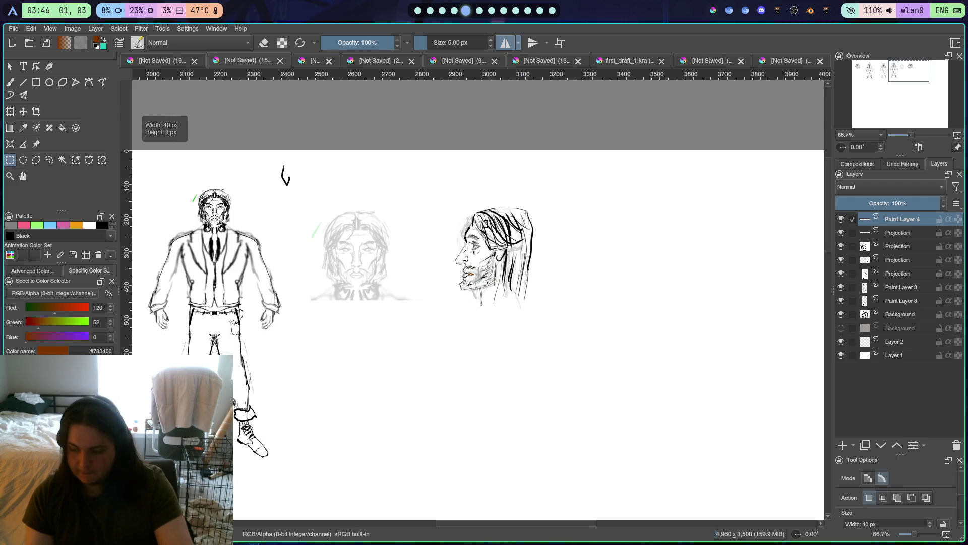
Paste the head onto a new layer and move the copy over the faded front-view head
{"action": "key", "text": "ctrl+v"}
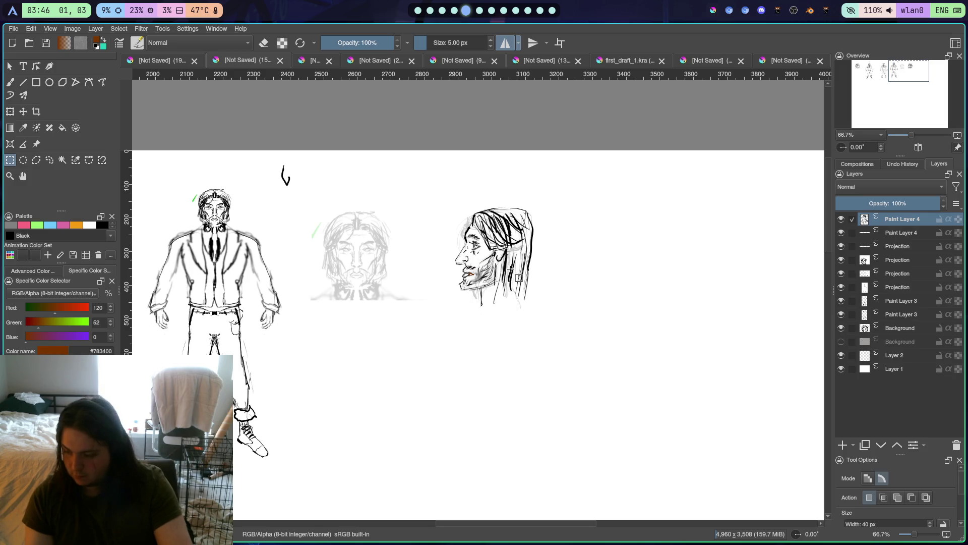
{"action": "key", "text": "ctrl+z"}
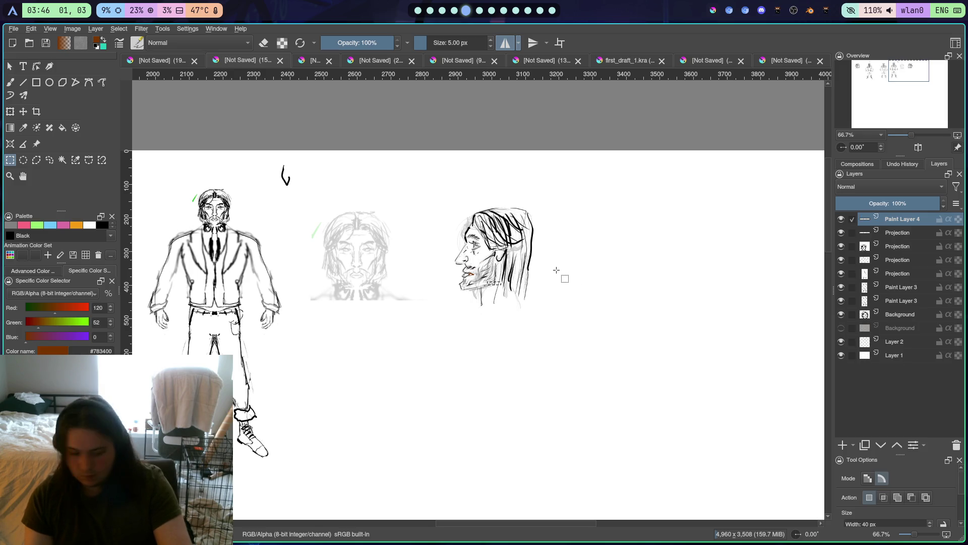
{"action": "key", "text": "ctrl+v"}
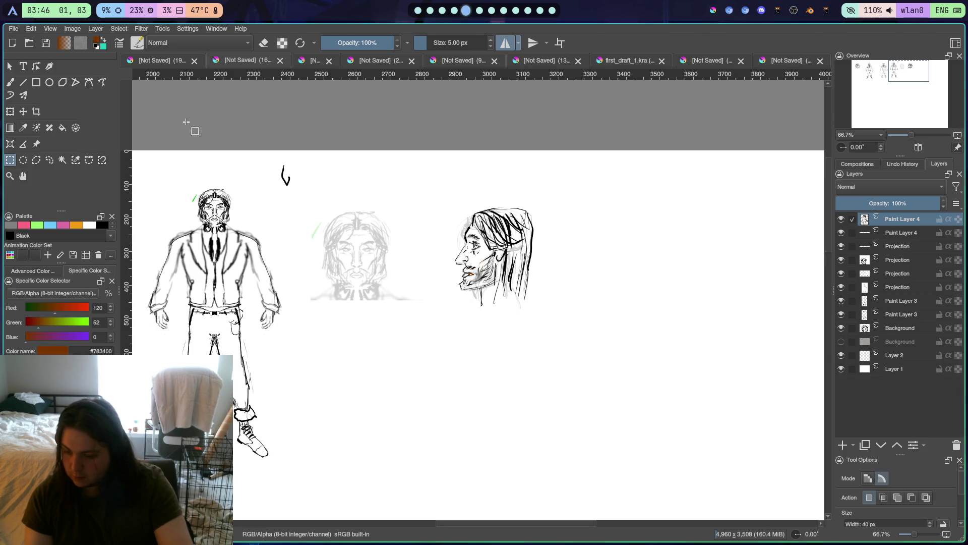
{"action": "key", "text": "t"}
{"action": "mouse_move", "coordinate": [492, 252]}
{"action": "left_mouse_down"}
{"action": "mouse_move", "coordinate": [424, 229]}
{"action": "mouse_move", "coordinate": [354, 221]}
{"action": "left_mouse_up"}
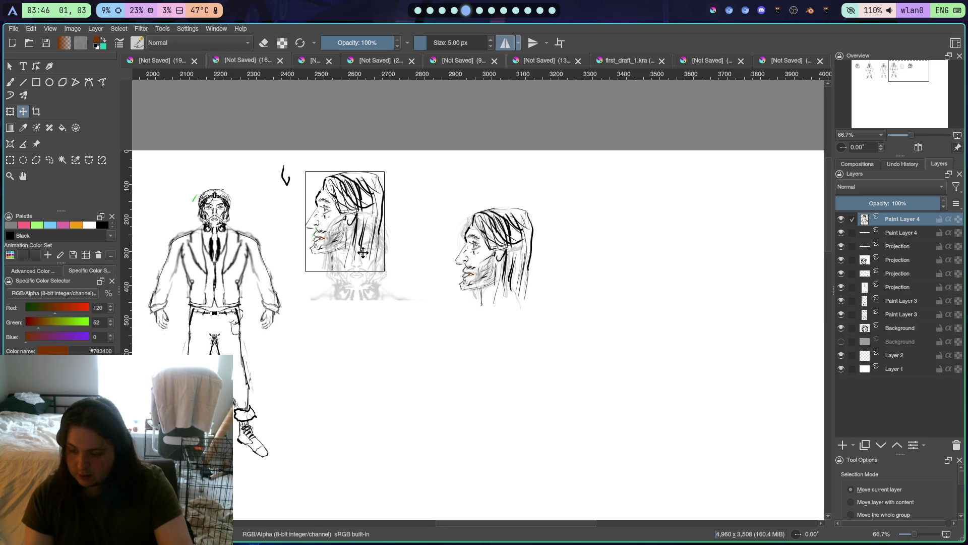
Undo the earlier move, paste a fresh profile head copy and drag it over the faded front-view sketch
{"action": "left_click", "coordinate": [35, 113]}
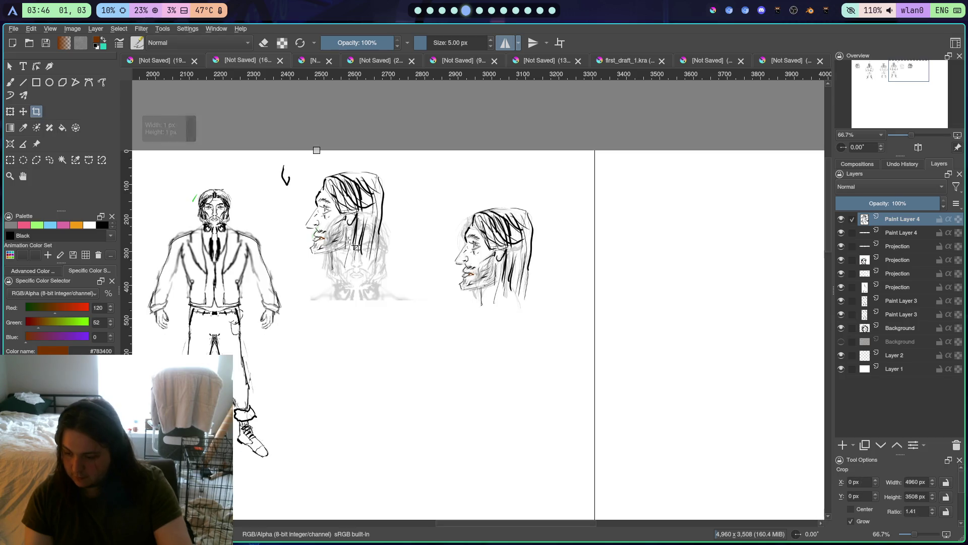
{"action": "key", "text": "ctrl+z"}
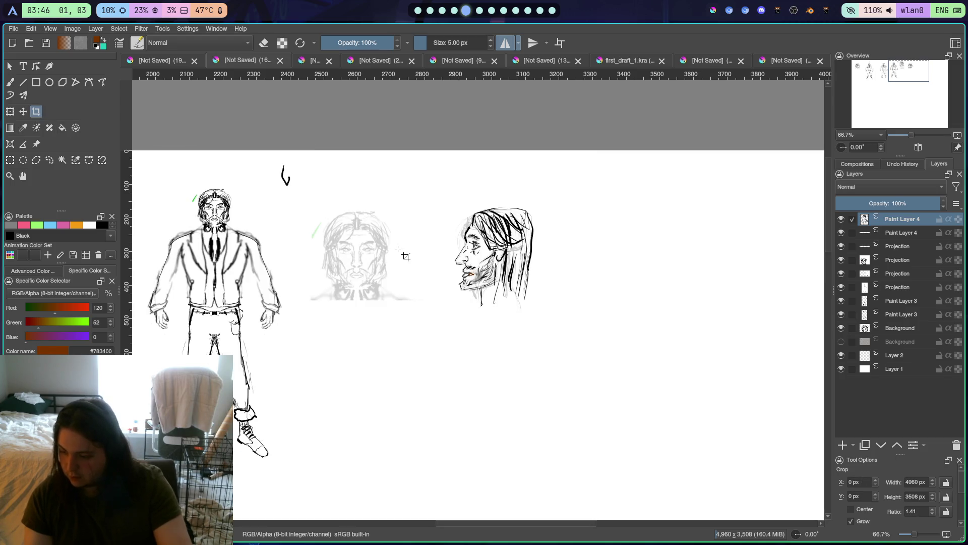
{"action": "key", "text": "ctrl+v"}
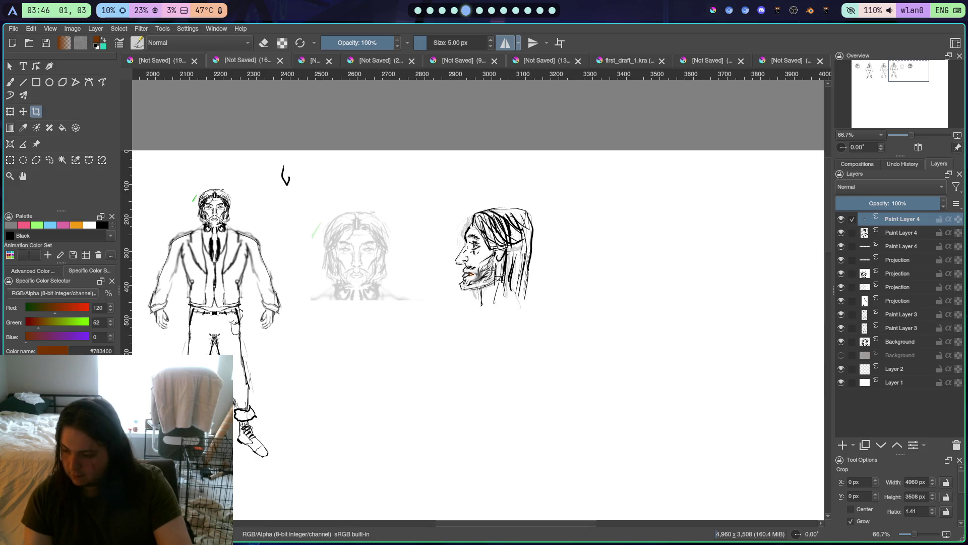
{"action": "left_click", "coordinate": [23, 112]}
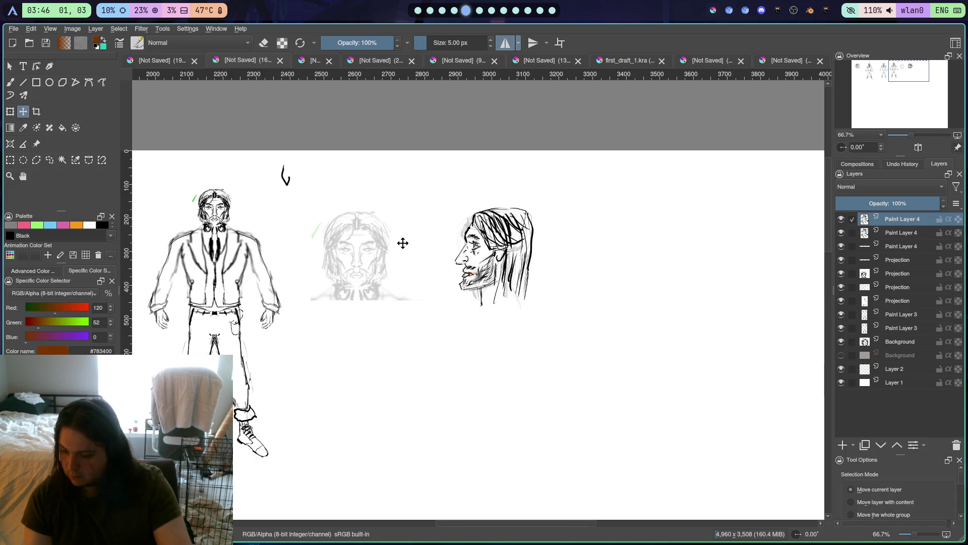
{"action": "mouse_move", "coordinate": [471, 261]}
{"action": "left_mouse_down"}
{"action": "mouse_move", "coordinate": [323, 217]}
{"action": "mouse_move", "coordinate": [330, 226]}
{"action": "left_mouse_up"}
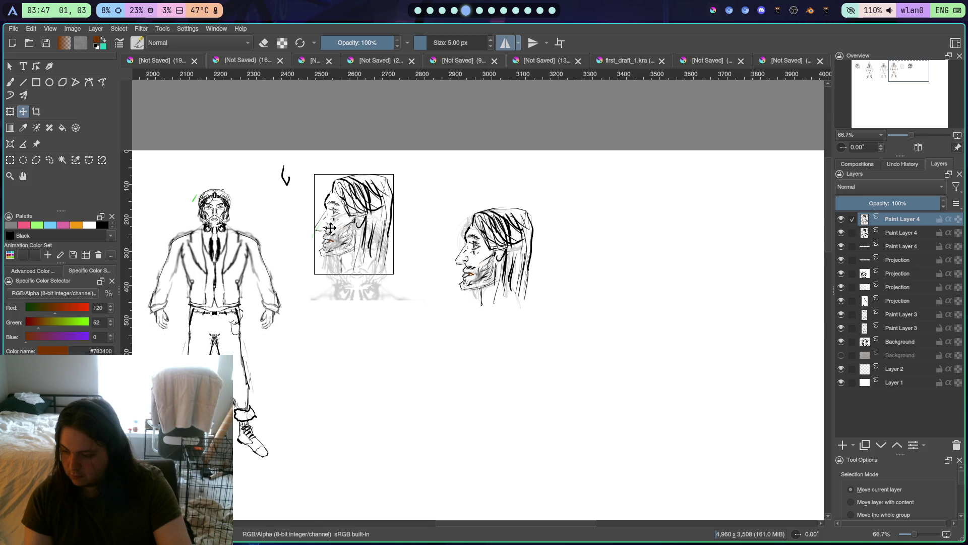
Mark a crop area around the head copy, cancel it, and pick the Transform tool
{"action": "left_click", "coordinate": [36, 113]}
{"action": "scroll", "coordinate": [372, 272], "scroll_direction": "up", "scroll_amount": 5}
{"action": "scroll", "coordinate": [389, 268], "scroll_direction": "down", "scroll_amount": 4}
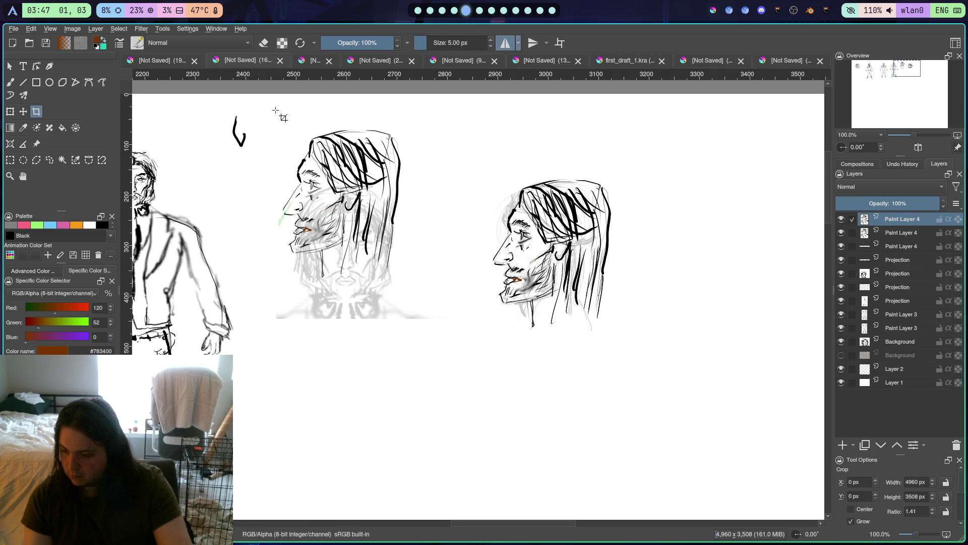
{"action": "mouse_move", "coordinate": [275, 110]}
{"action": "left_mouse_down"}
{"action": "mouse_move", "coordinate": [346, 232]}
{"action": "mouse_move", "coordinate": [418, 293]}
{"action": "left_mouse_up"}
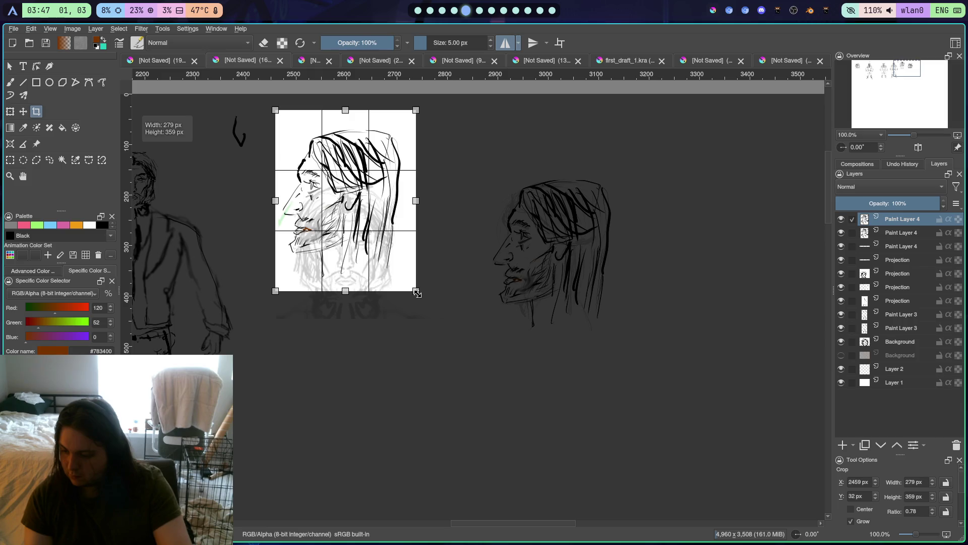
{"action": "left_click", "coordinate": [442, 316]}
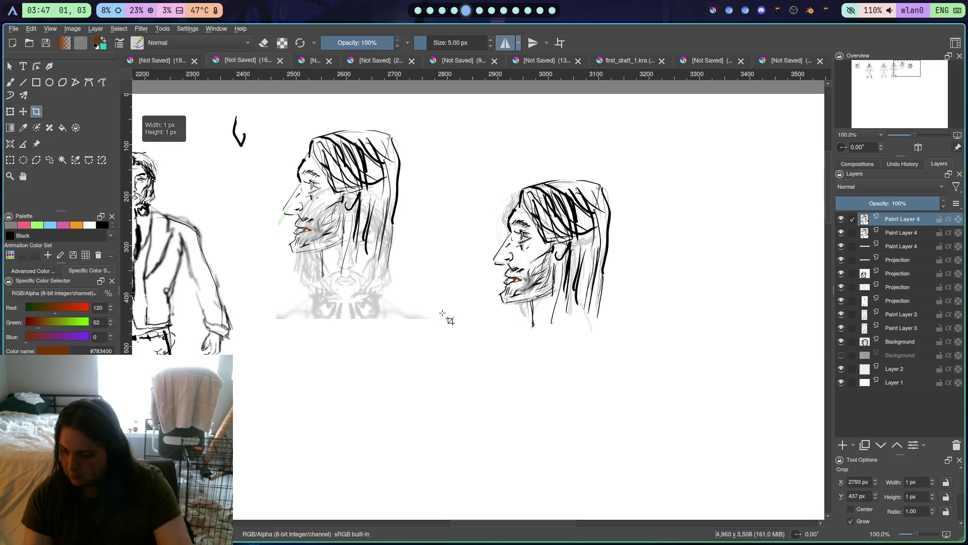
{"action": "left_click", "coordinate": [15, 114]}
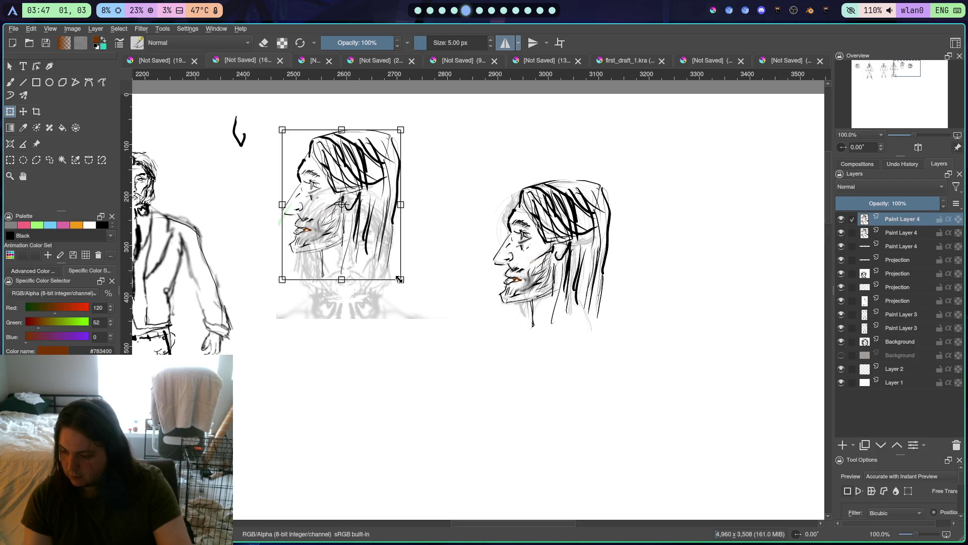
Shrink the profile head copy and move it onto the faded front-view head
{"action": "mouse_move", "coordinate": [400, 279]}
{"action": "left_mouse_down"}
{"action": "mouse_move", "coordinate": [410, 285]}
{"action": "mouse_move", "coordinate": [385, 231]}
{"action": "mouse_move", "coordinate": [426, 255]}
{"action": "mouse_move", "coordinate": [385, 236]}
{"action": "mouse_move", "coordinate": [401, 279]}
{"action": "left_mouse_up"}
{"action": "left_click_drag", "start_coordinate": [282, 130], "coordinate": [324, 178]}
{"action": "mouse_move", "coordinate": [367, 240]}
{"action": "left_mouse_down"}
{"action": "mouse_move", "coordinate": [345, 208]}
{"action": "mouse_move", "coordinate": [166, 204]}
{"action": "left_mouse_up"}
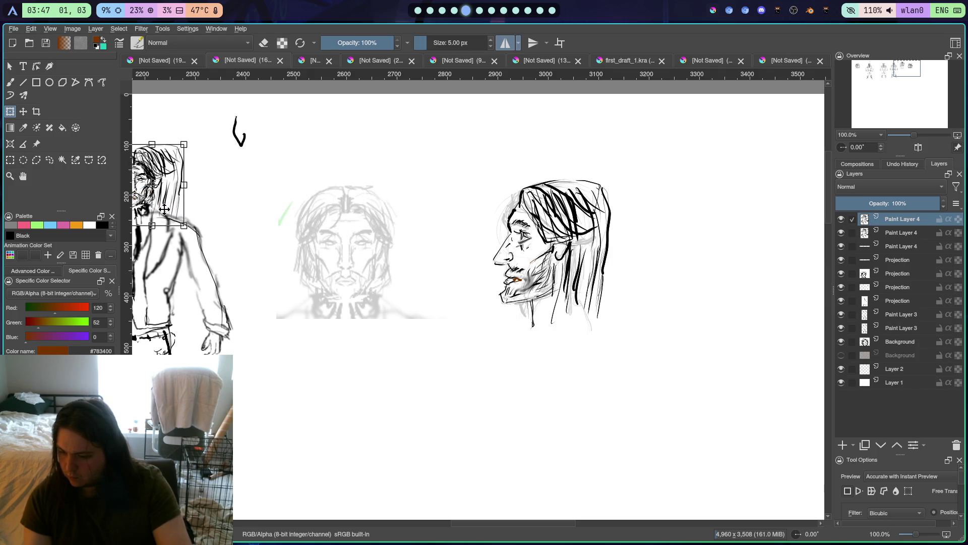
{"action": "left_click_drag", "start_coordinate": [260, 242], "coordinate": [338, 258]}
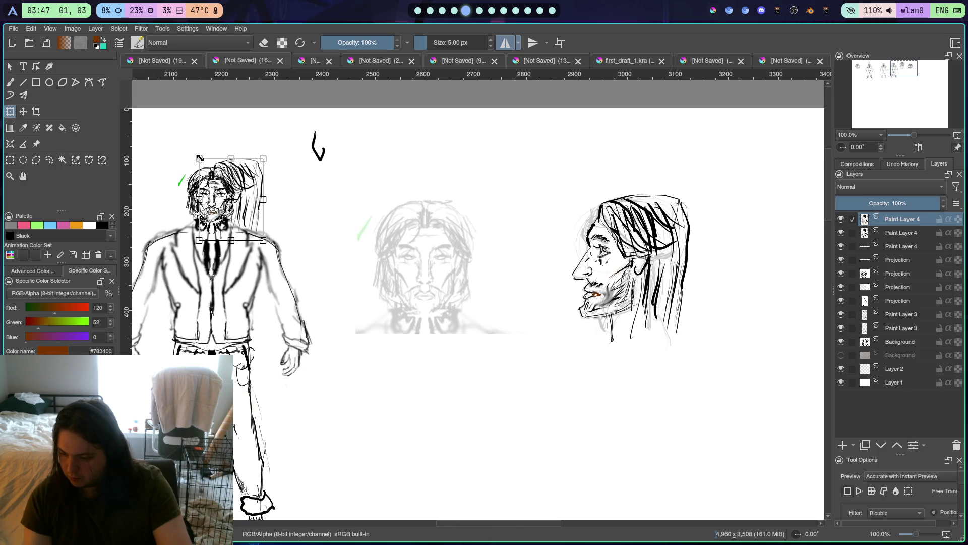
{"action": "left_click_drag", "start_coordinate": [199, 158], "coordinate": [208, 174]}
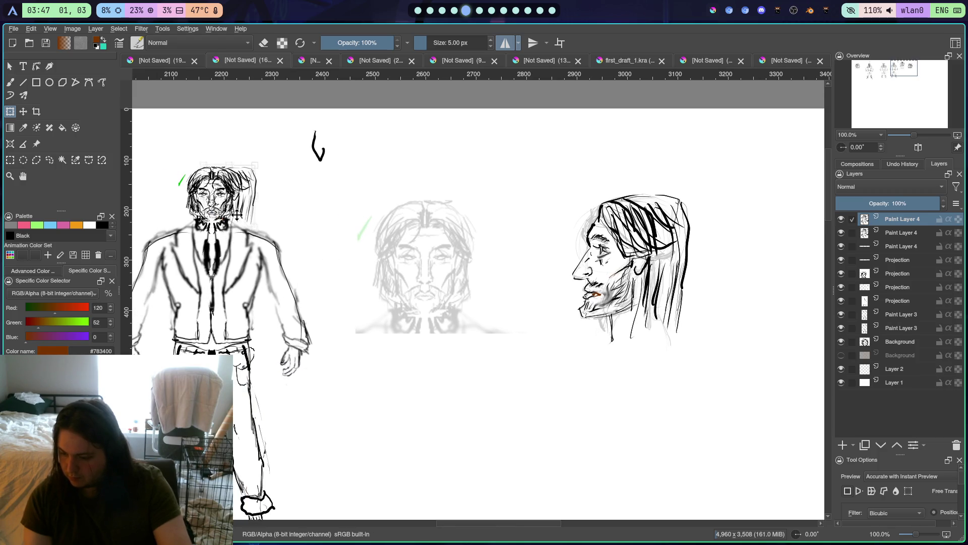
{"action": "left_click_drag", "start_coordinate": [237, 215], "coordinate": [428, 229]}
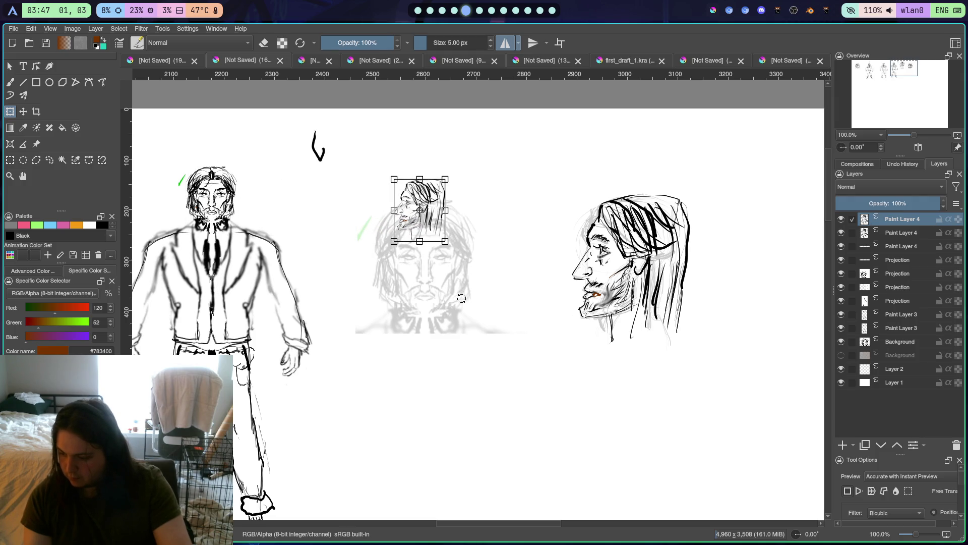
Hide the other Paint Layer 4 copies and both Projection layers, then nudge the small head upward
{"action": "left_click", "coordinate": [841, 246]}
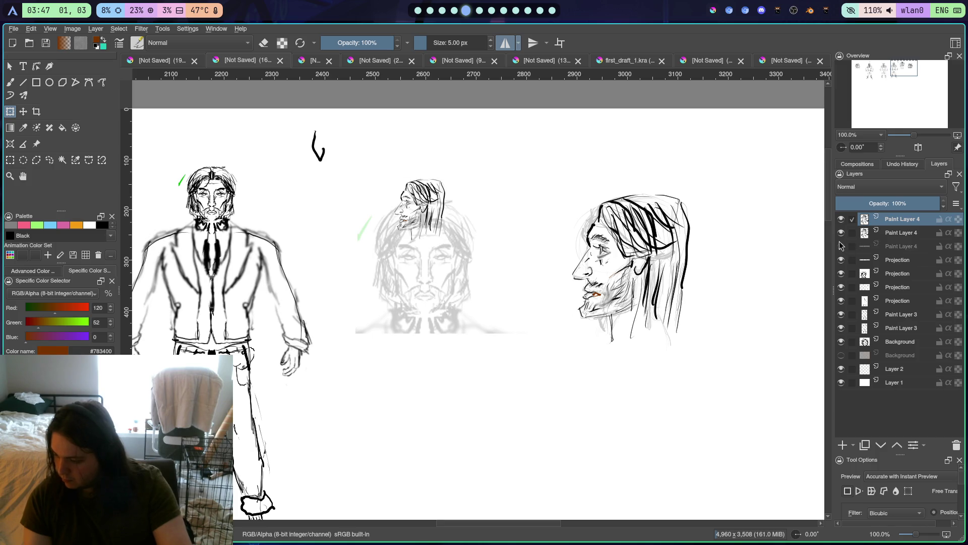
{"action": "left_click", "coordinate": [842, 233]}
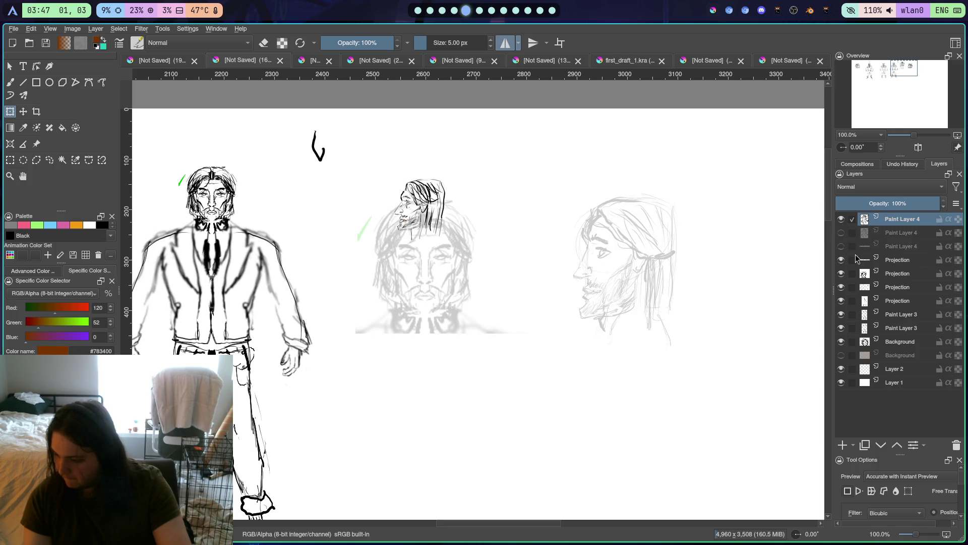
{"action": "left_click", "coordinate": [841, 260]}
{"action": "left_click", "coordinate": [842, 273]}
{"action": "scroll", "coordinate": [504, 257], "scroll_direction": "up", "scroll_amount": 2}
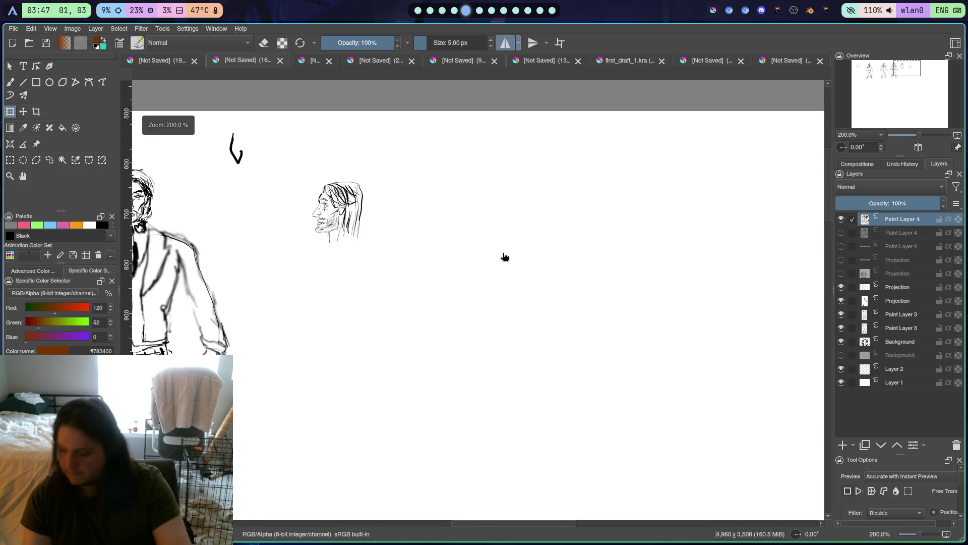
{"action": "scroll", "coordinate": [497, 255], "scroll_direction": "down", "scroll_amount": 2}
{"action": "left_click", "coordinate": [419, 229]}
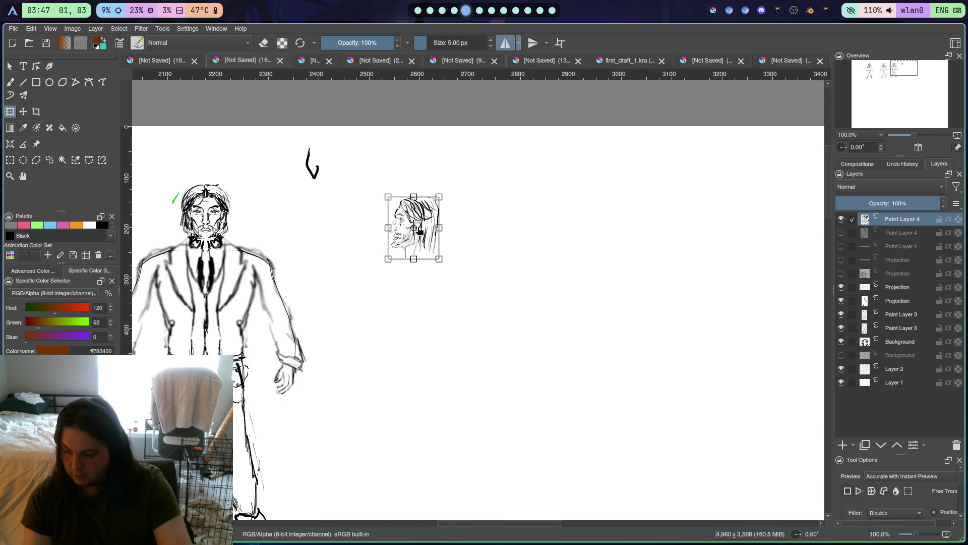
{"action": "left_click_drag", "start_coordinate": [411, 242], "coordinate": [412, 235]}
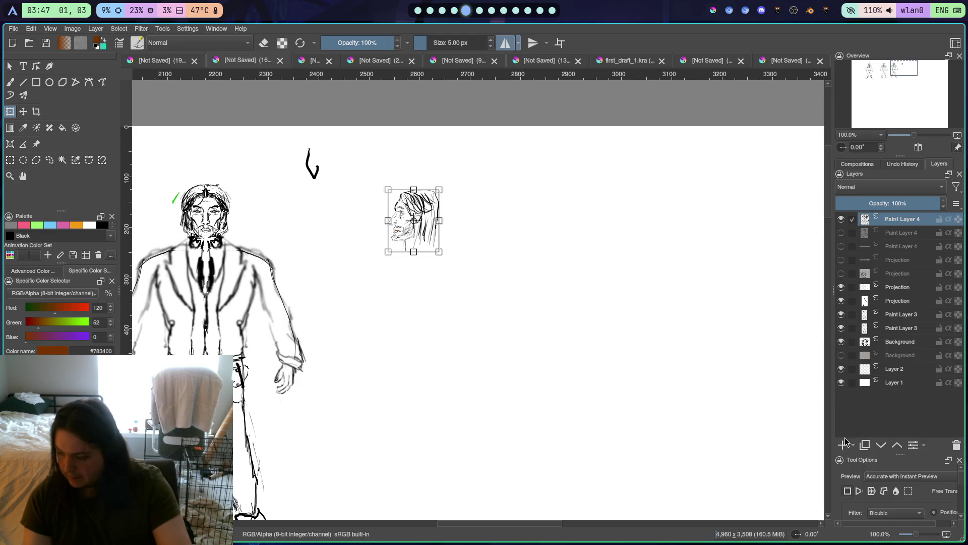
Apply the small head's transform and add a new empty paint layer
{"action": "key", "text": "Return"}
{"action": "key", "text": "Insert"}
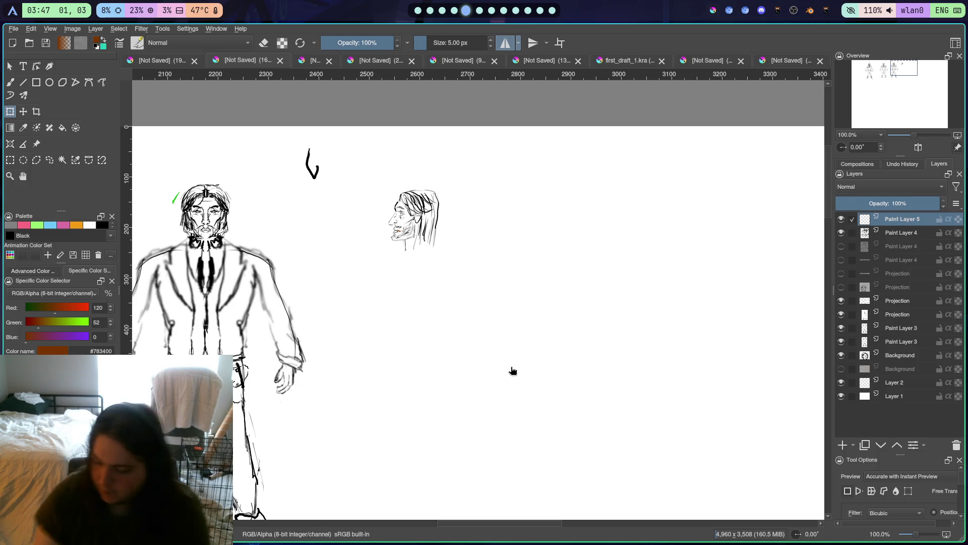
{"action": "left_click", "coordinate": [297, 87]}
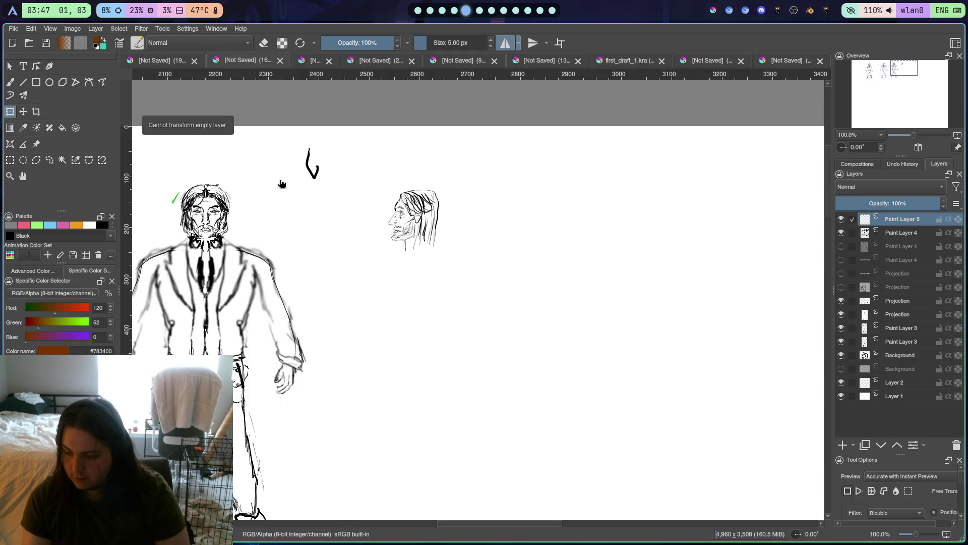
{"action": "left_click", "coordinate": [301, 82]}
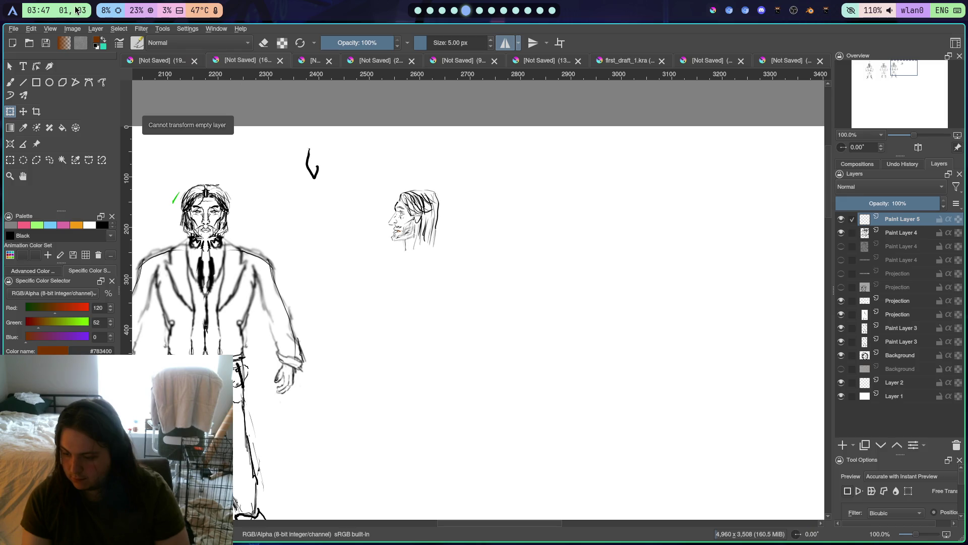
Turn on Show Guides and untick Lock Guides in the View menu
{"action": "left_click", "coordinate": [72, 29]}
{"action": "mouse_move", "coordinate": [50, 28]}
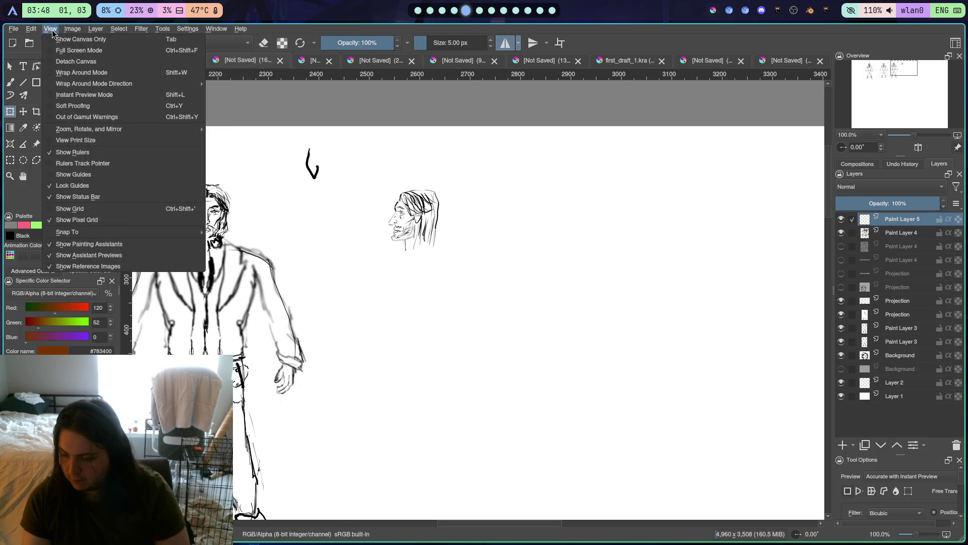
{"action": "left_click", "coordinate": [84, 175]}
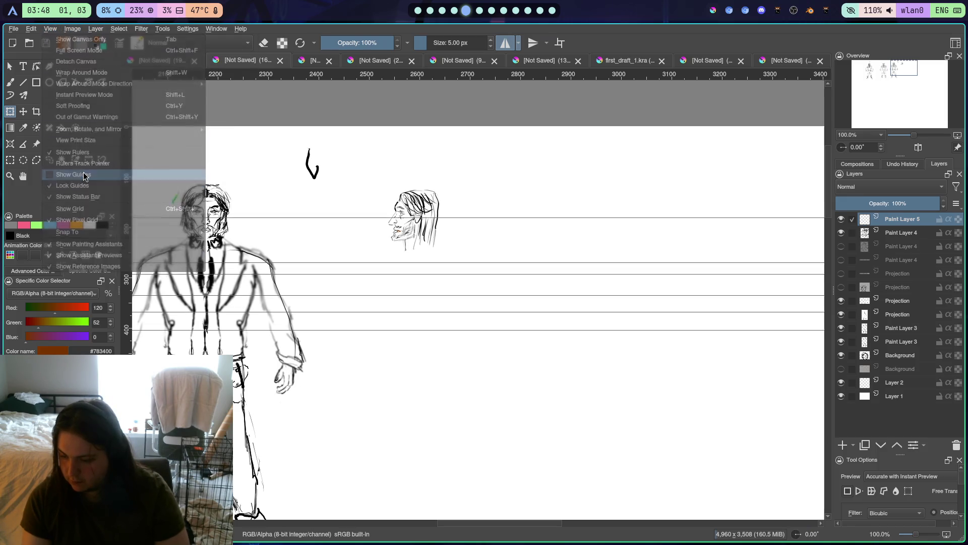
{"action": "left_click", "coordinate": [72, 28]}
{"action": "mouse_move", "coordinate": [96, 28]}
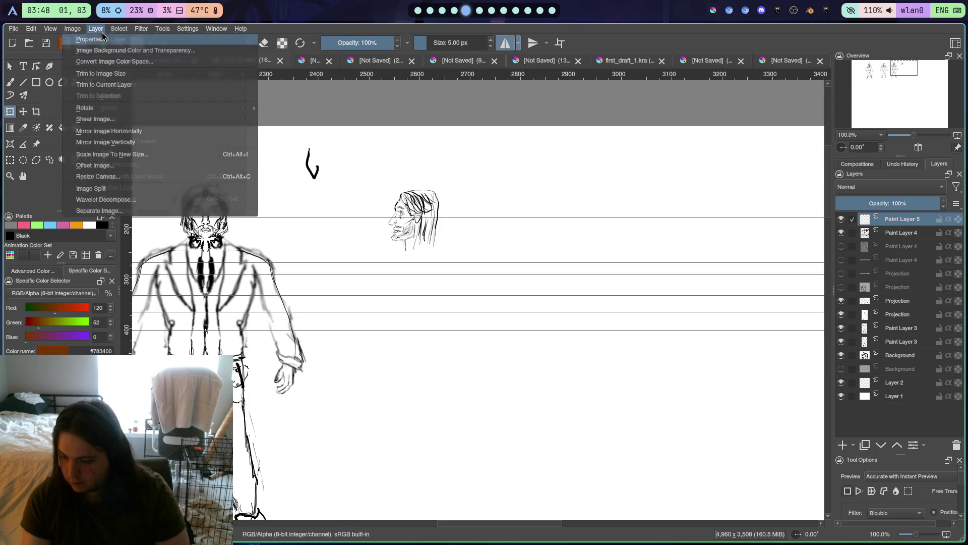
{"action": "mouse_move", "coordinate": [51, 29]}
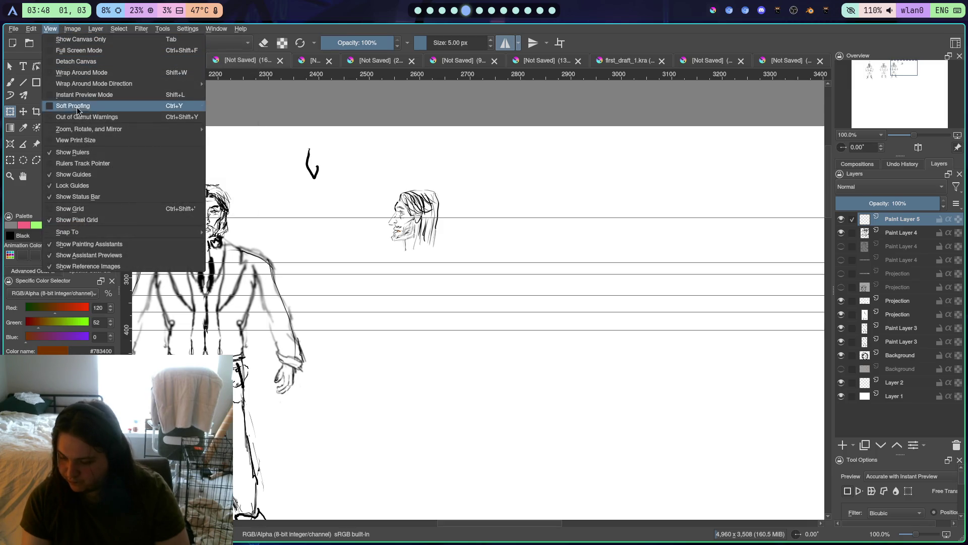
{"action": "left_click", "coordinate": [57, 186]}
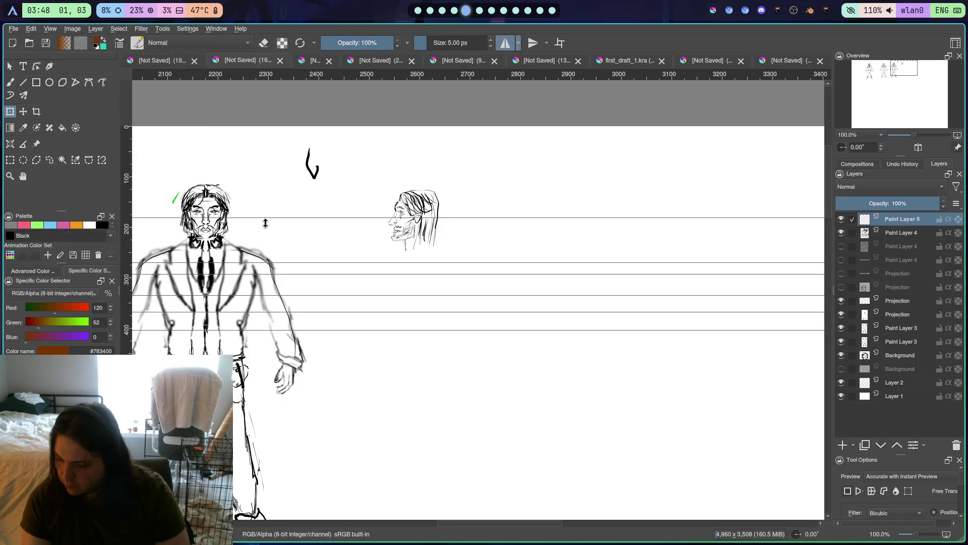
Drag horizontal guides down to new heights, around 628 px and 780 px
{"action": "mouse_move", "coordinate": [290, 217]}
{"action": "left_mouse_down"}
{"action": "mouse_move", "coordinate": [301, 253]}
{"action": "mouse_move", "coordinate": [286, 277]}
{"action": "mouse_move", "coordinate": [281, 369]}
{"action": "left_mouse_up"}
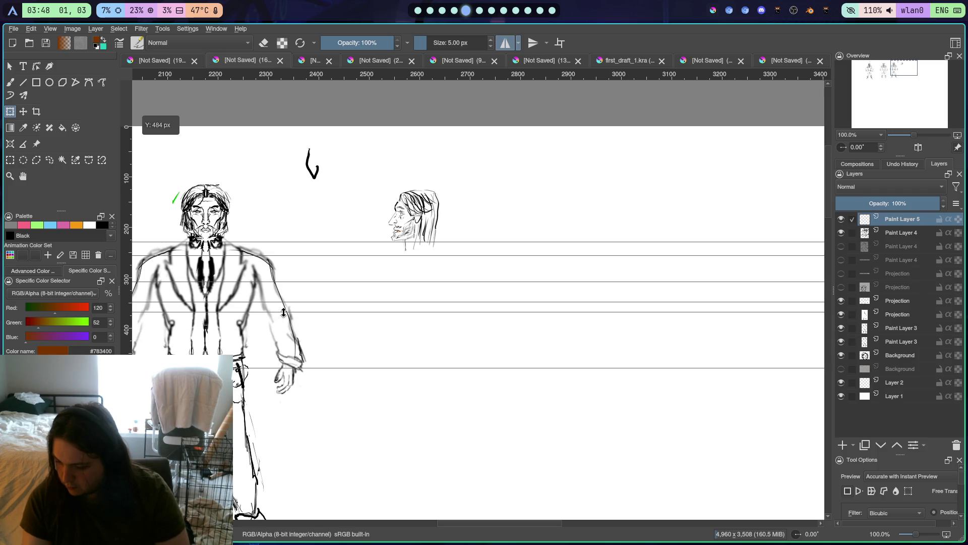
{"action": "mouse_move", "coordinate": [284, 312]}
{"action": "left_mouse_down"}
{"action": "mouse_move", "coordinate": [294, 417]}
{"action": "mouse_move", "coordinate": [285, 443]}
{"action": "left_mouse_up"}
{"action": "scroll", "coordinate": [294, 411], "scroll_direction": "down", "scroll_amount": 4}
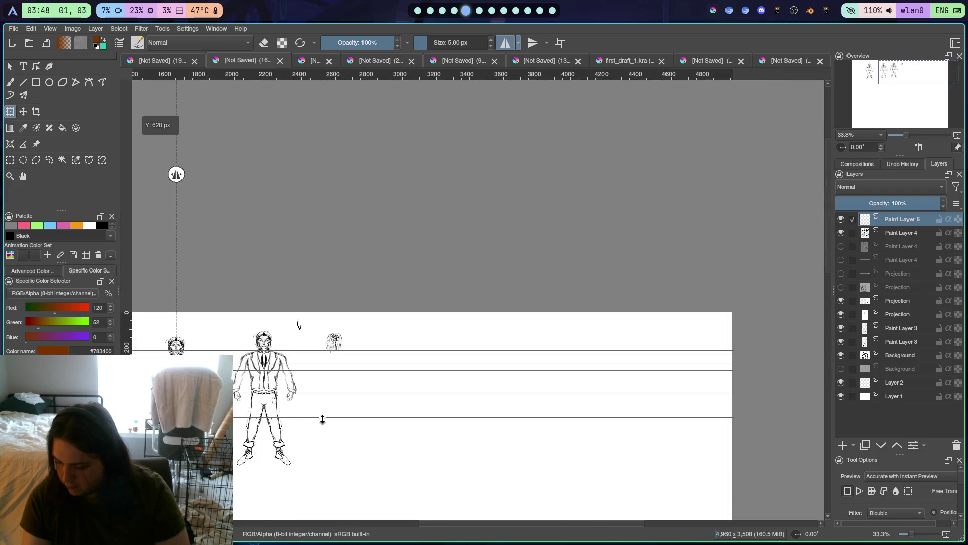
{"action": "scroll", "coordinate": [323, 408], "scroll_direction": "down", "scroll_amount": 2}
{"action": "left_click_drag", "start_coordinate": [285, 324], "coordinate": [281, 400]}
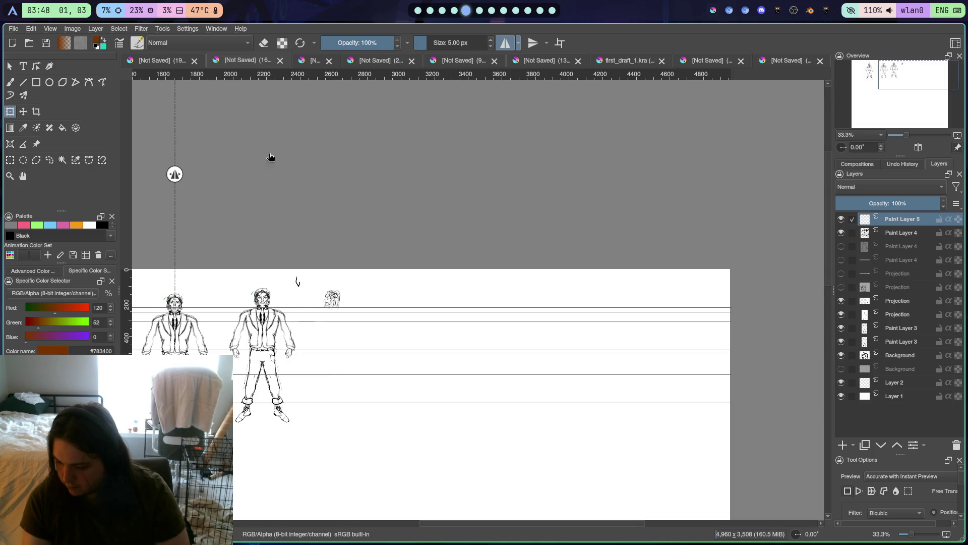
Zoom to 100% and pan until the front figure and profile head are in view
{"action": "key", "text": "1"}
{"action": "scroll", "coordinate": [302, 237], "scroll_direction": "down", "scroll_amount": 2}
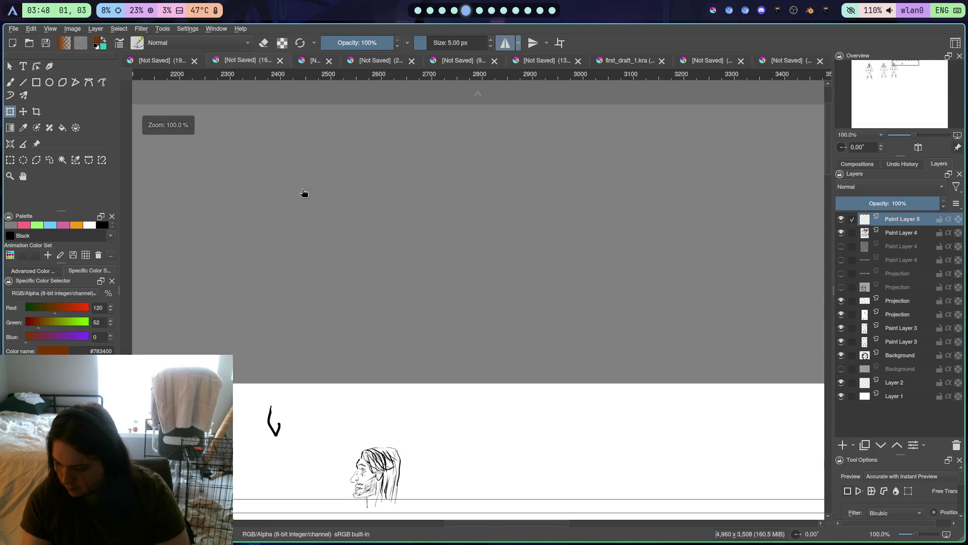
{"action": "left_click_drag", "start_coordinate": [297, 427], "coordinate": [284, 295]}
{"action": "left_click_drag", "start_coordinate": [273, 351], "coordinate": [313, 133]}
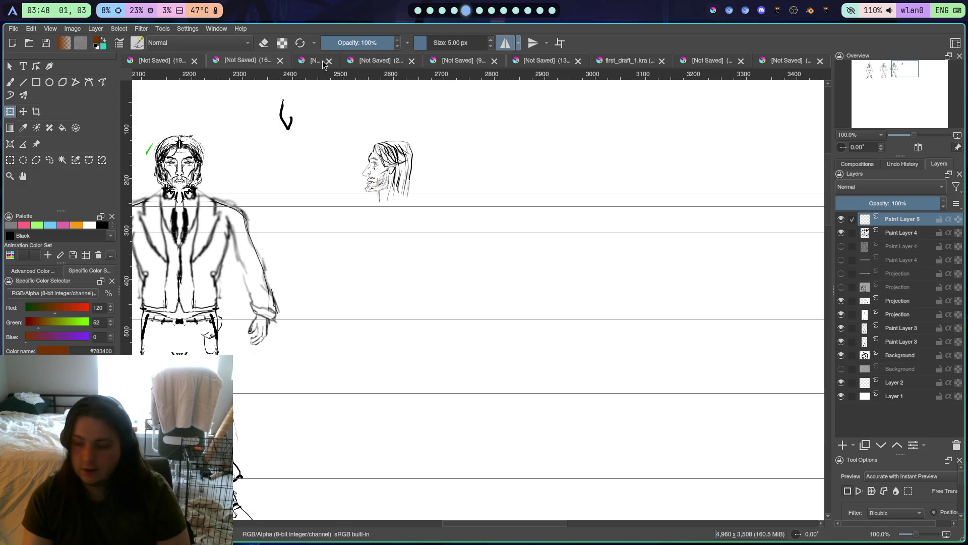
Drag a new horizontal guide to about 860 px and lock the guides
{"action": "mouse_move", "coordinate": [338, 76]}
{"action": "left_mouse_down"}
{"action": "mouse_move", "coordinate": [333, 243]}
{"action": "mouse_move", "coordinate": [298, 457]}
{"action": "mouse_move", "coordinate": [311, 409]}
{"action": "left_mouse_up"}
{"action": "key", "text": "minus"}
{"action": "key", "text": "minus"}
{"action": "key", "text": "plus"}
{"action": "key", "text": "plus"}
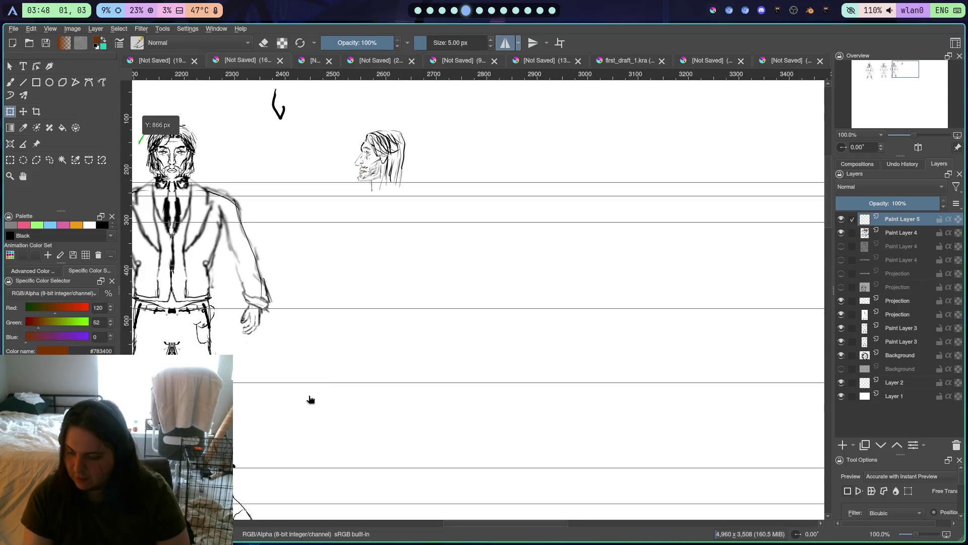
{"action": "scroll", "coordinate": [327, 388], "scroll_direction": "up", "scroll_amount": 2}
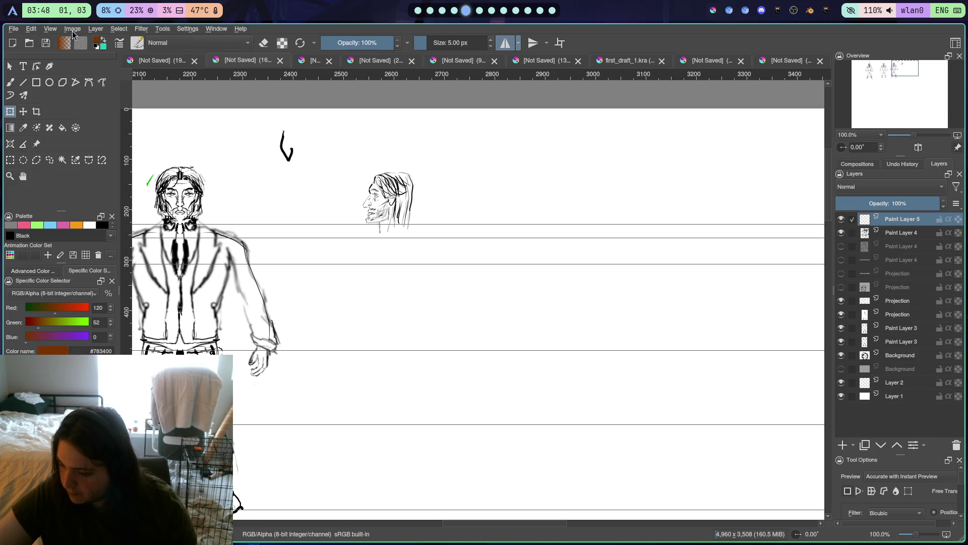
{"action": "left_click", "coordinate": [50, 29]}
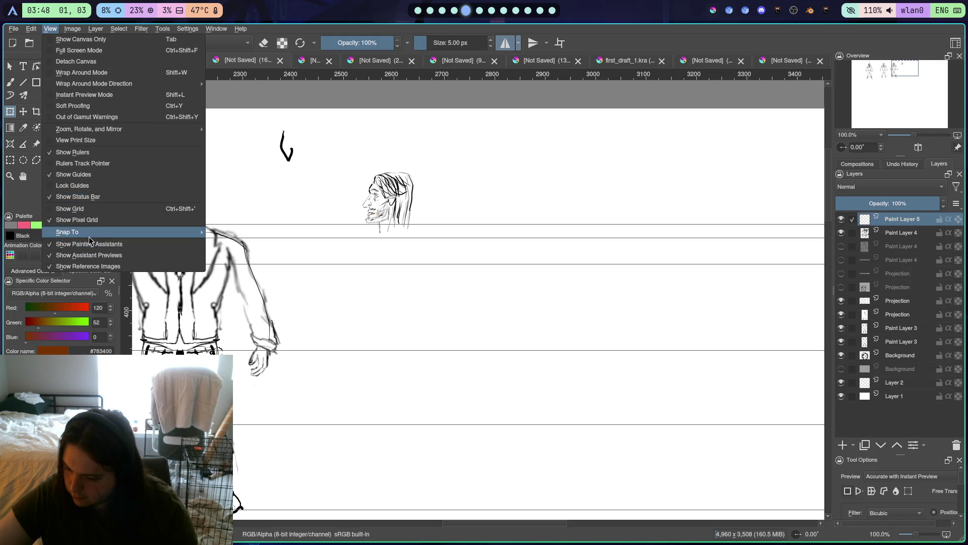
{"action": "left_click", "coordinate": [80, 189]}
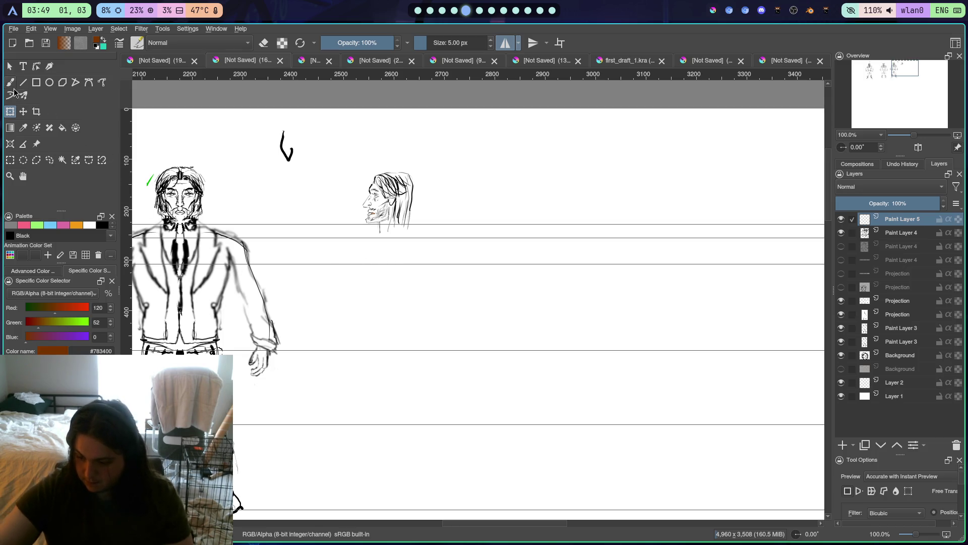
Undo the trial brown freehand torso strokes under the profile head and add empty Paint Layer 6
{"action": "key", "text": "b"}
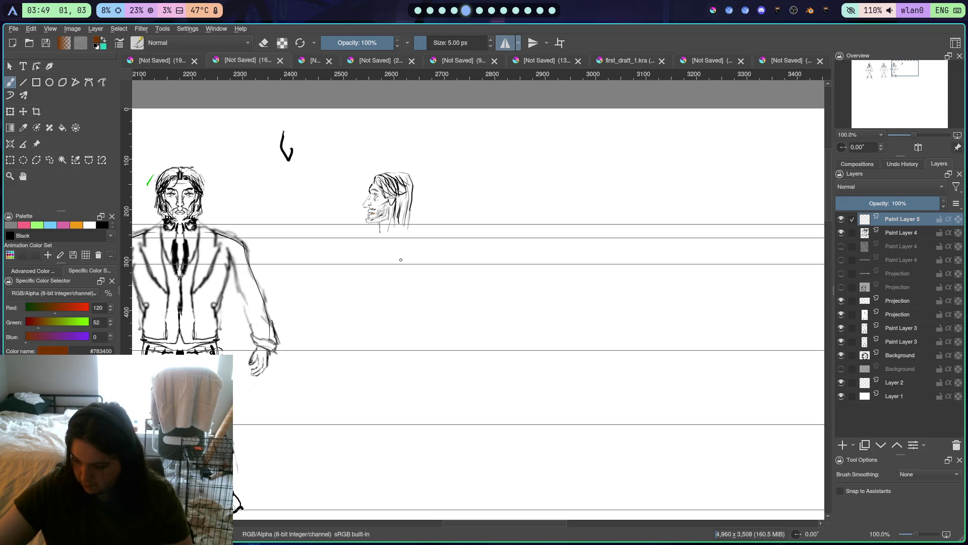
{"action": "mouse_move", "coordinate": [395, 263]}
{"action": "left_mouse_down"}
{"action": "mouse_move", "coordinate": [414, 240]}
{"action": "mouse_move", "coordinate": [416, 255]}
{"action": "left_mouse_up"}
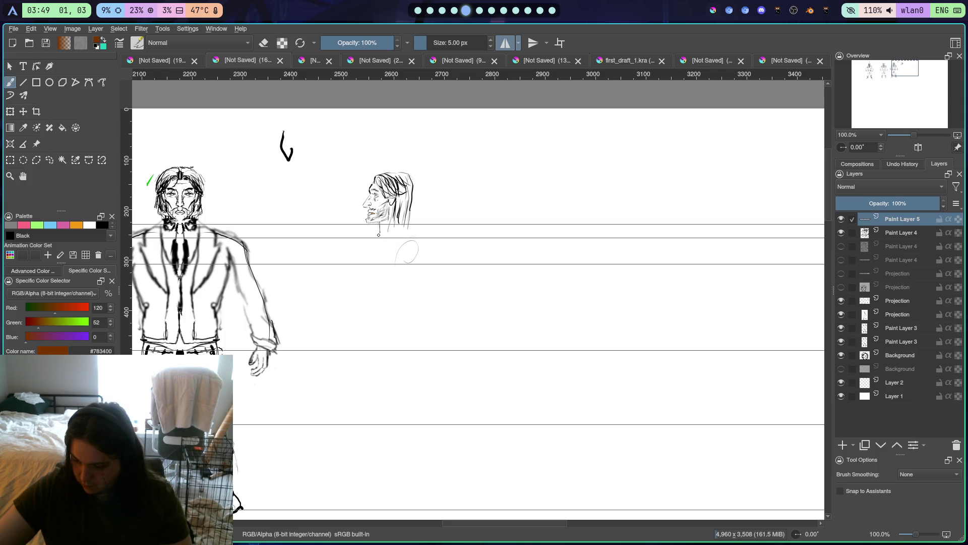
{"action": "mouse_move", "coordinate": [366, 269]}
{"action": "left_mouse_down"}
{"action": "mouse_move", "coordinate": [374, 235]}
{"action": "mouse_move", "coordinate": [363, 274]}
{"action": "left_mouse_up"}
{"action": "mouse_move", "coordinate": [383, 285]}
{"action": "left_mouse_down"}
{"action": "mouse_move", "coordinate": [356, 276]}
{"action": "mouse_move", "coordinate": [421, 275]}
{"action": "left_mouse_up"}
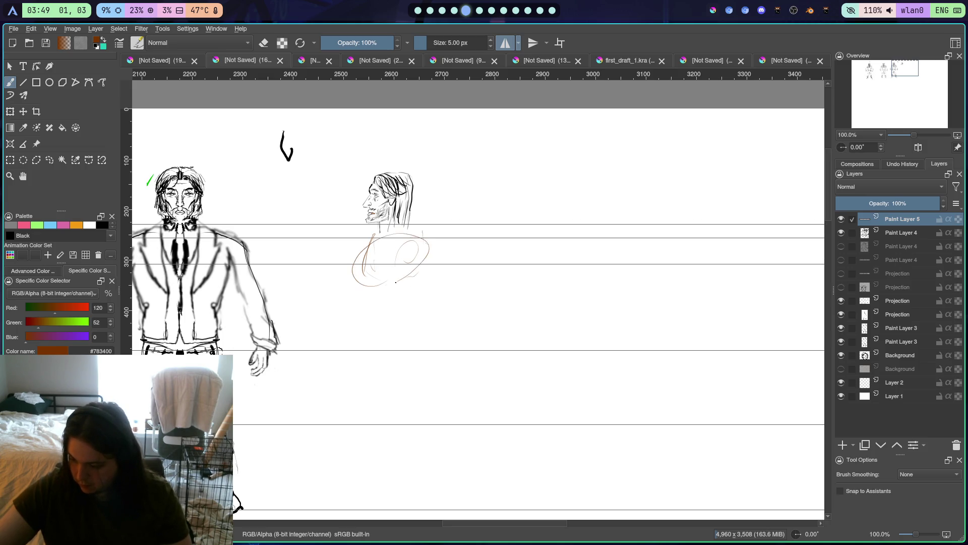
{"action": "key", "text": "ctrl+z"}
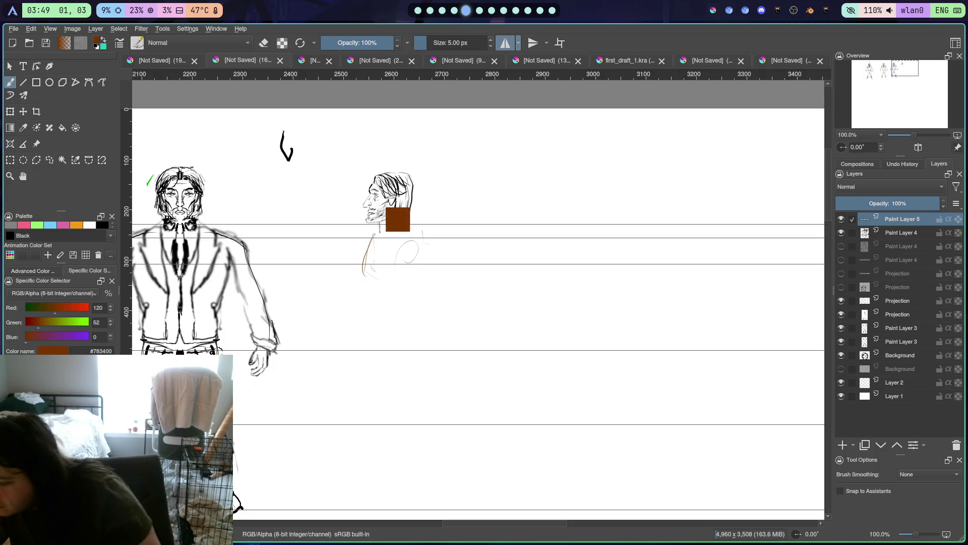
{"action": "key", "text": "ctrl+z"}
{"action": "key", "text": "ctrl+z"}
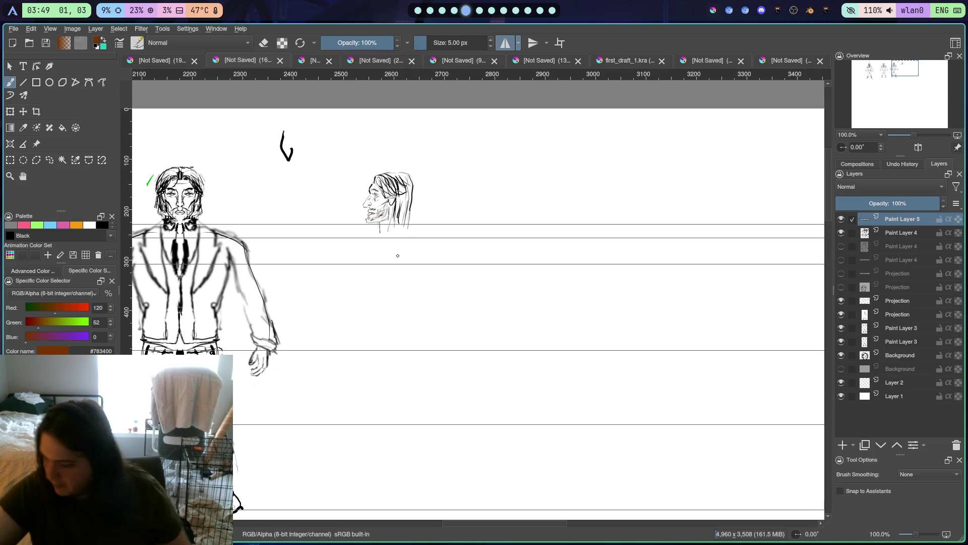
{"action": "left_click", "coordinate": [843, 444]}
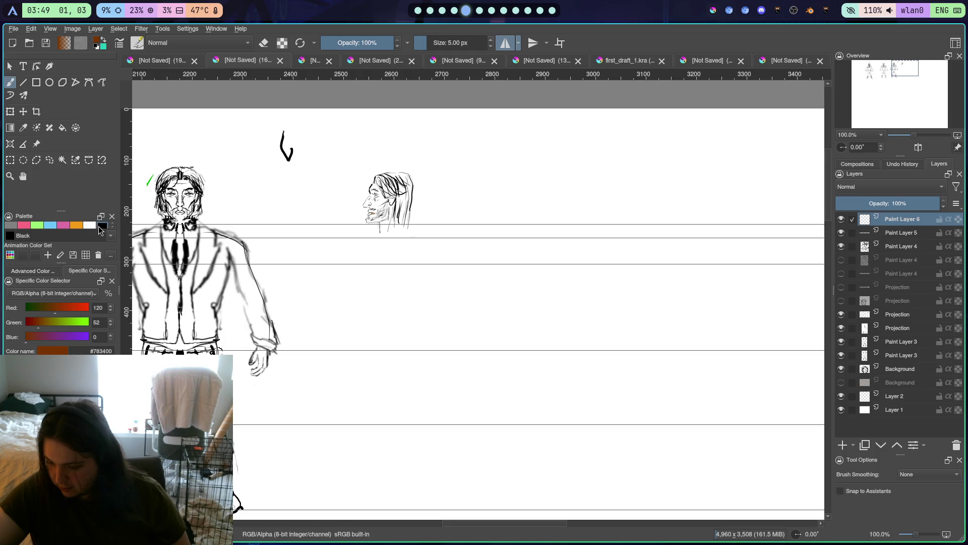
Switch to black and sketch a loose torso oval with a vertical line below the profile head
{"action": "left_click", "coordinate": [100, 227]}
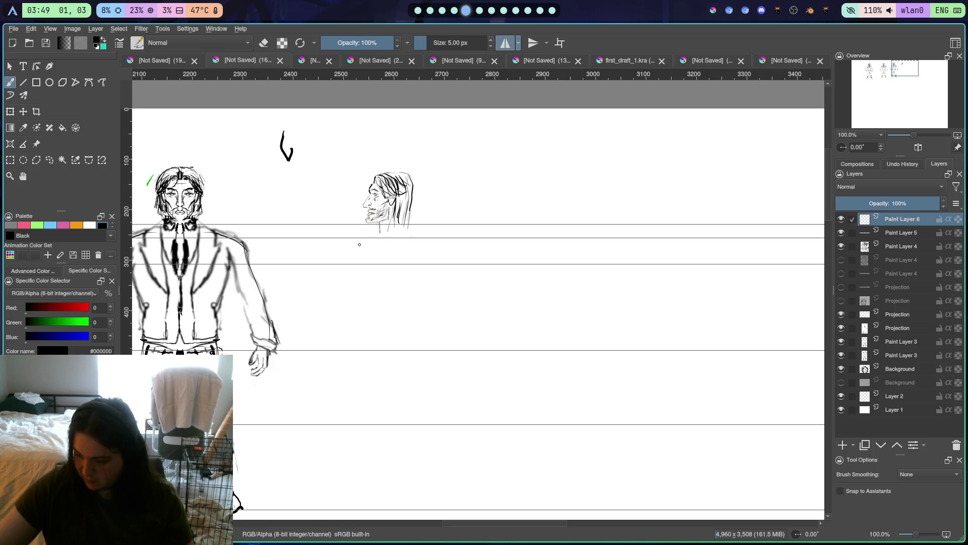
{"action": "mouse_move", "coordinate": [373, 291]}
{"action": "left_mouse_down"}
{"action": "mouse_move", "coordinate": [377, 240]}
{"action": "mouse_move", "coordinate": [410, 291]}
{"action": "mouse_move", "coordinate": [434, 255]}
{"action": "mouse_move", "coordinate": [385, 289]}
{"action": "left_mouse_up"}
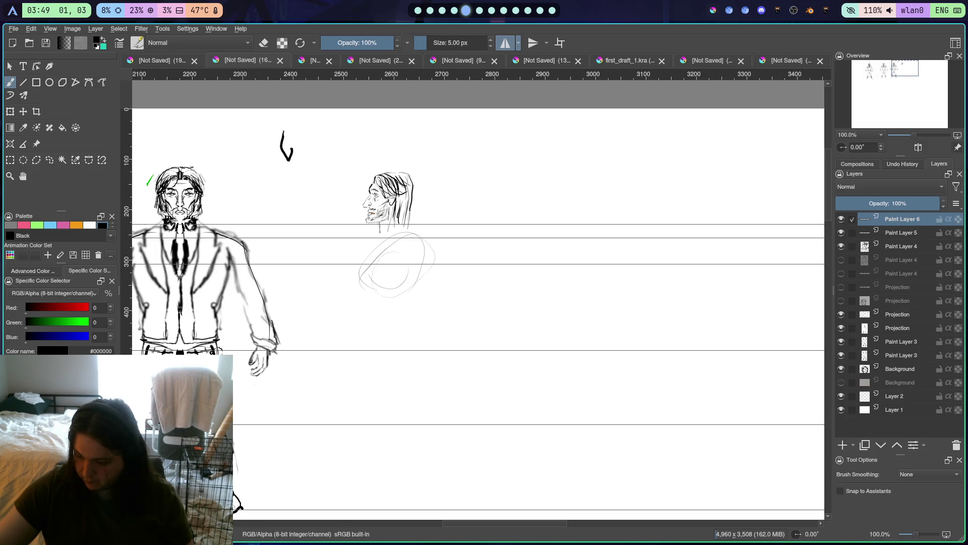
{"action": "mouse_move", "coordinate": [373, 250]}
{"action": "left_mouse_down"}
{"action": "mouse_move", "coordinate": [372, 283]}
{"action": "mouse_move", "coordinate": [356, 288]}
{"action": "mouse_move", "coordinate": [417, 232]}
{"action": "mouse_move", "coordinate": [359, 282]}
{"action": "left_mouse_up"}
{"action": "mouse_move", "coordinate": [443, 232]}
{"action": "left_mouse_down"}
{"action": "mouse_move", "coordinate": [405, 279]}
{"action": "mouse_move", "coordinate": [345, 292]}
{"action": "left_mouse_up"}
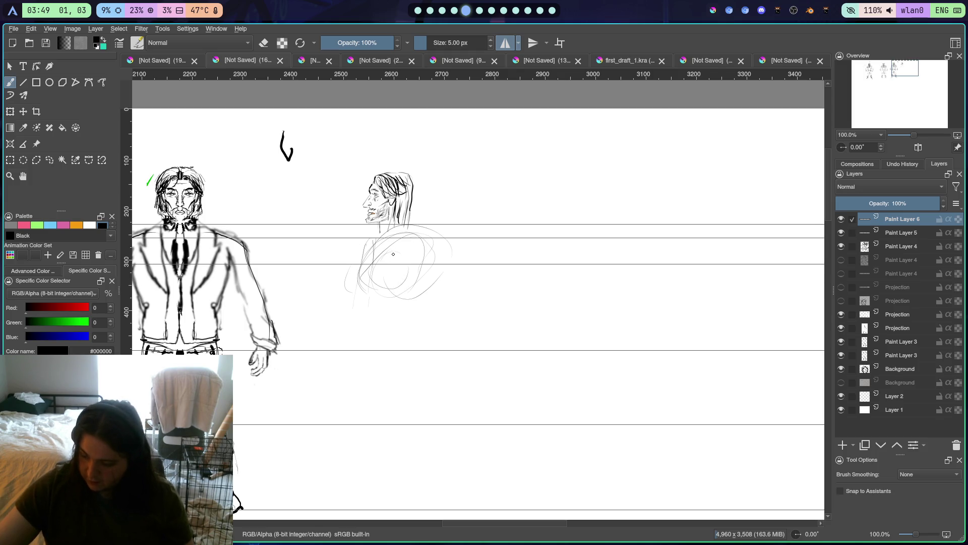
{"action": "mouse_move", "coordinate": [394, 253]}
{"action": "left_mouse_down"}
{"action": "mouse_move", "coordinate": [410, 250]}
{"action": "mouse_move", "coordinate": [404, 261]}
{"action": "mouse_move", "coordinate": [411, 248]}
{"action": "left_mouse_up"}
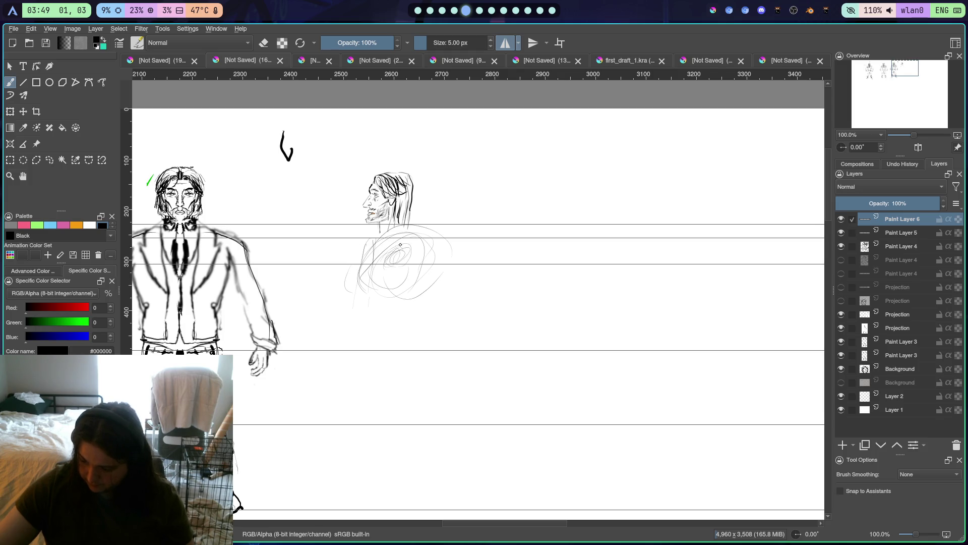
{"action": "left_click_drag", "start_coordinate": [392, 245], "coordinate": [412, 244]}
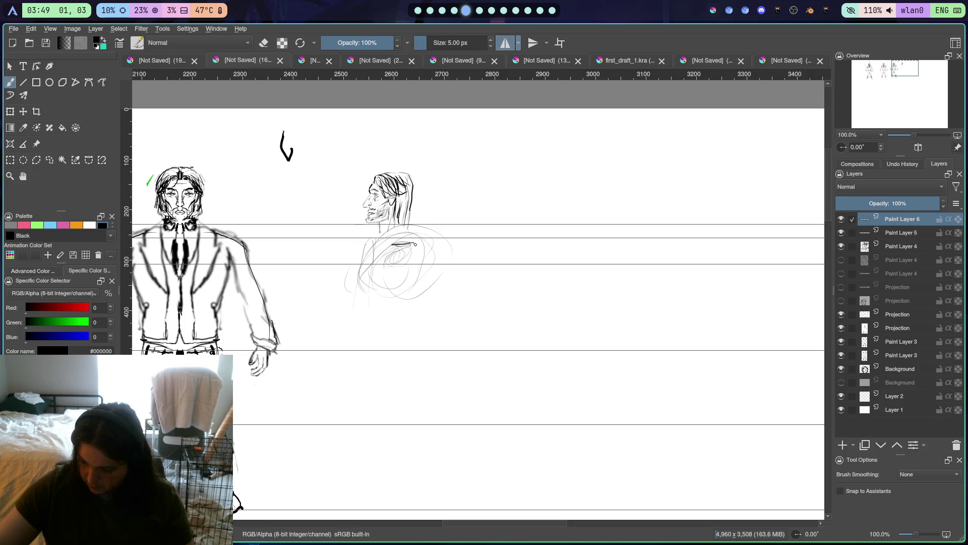
Darken the back line down the torso, then add a small oval and a diagonal line below
{"action": "mouse_move", "coordinate": [409, 232]}
{"action": "left_mouse_down"}
{"action": "mouse_move", "coordinate": [417, 265]}
{"action": "mouse_move", "coordinate": [411, 237]}
{"action": "mouse_move", "coordinate": [414, 294]}
{"action": "mouse_move", "coordinate": [403, 300]}
{"action": "left_mouse_up"}
{"action": "left_click_drag", "start_coordinate": [418, 266], "coordinate": [410, 283]}
{"action": "left_click_drag", "start_coordinate": [412, 280], "coordinate": [403, 299]}
{"action": "left_click_drag", "start_coordinate": [417, 265], "coordinate": [414, 276]}
{"action": "left_click_drag", "start_coordinate": [411, 238], "coordinate": [414, 265]}
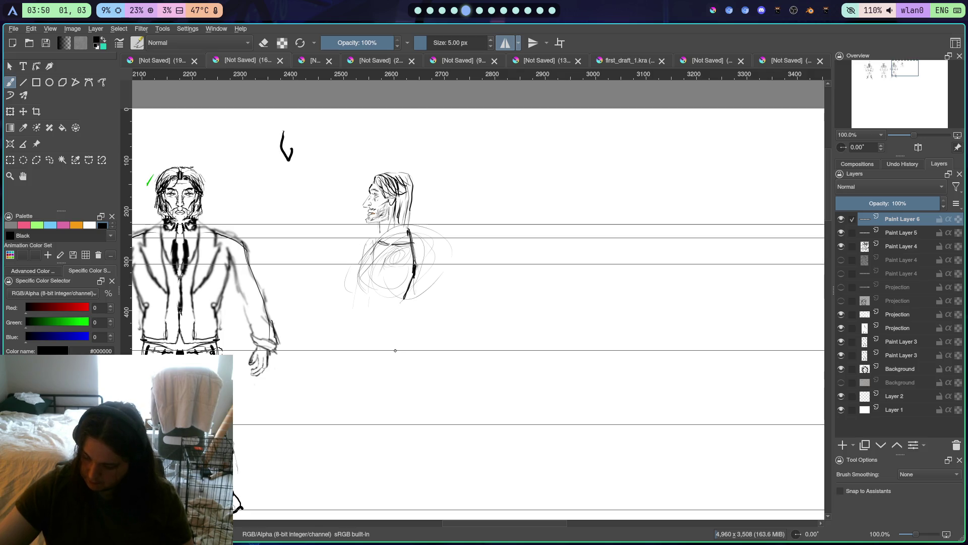
{"action": "mouse_move", "coordinate": [396, 346]}
{"action": "left_mouse_down"}
{"action": "mouse_move", "coordinate": [411, 351]}
{"action": "mouse_move", "coordinate": [393, 355]}
{"action": "left_mouse_up"}
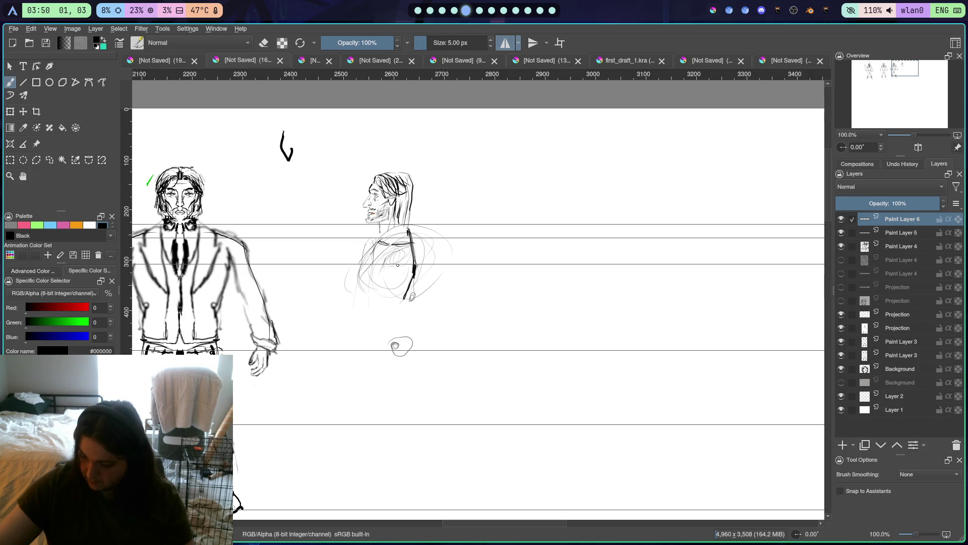
{"action": "mouse_move", "coordinate": [406, 298]}
{"action": "left_mouse_down"}
{"action": "mouse_move", "coordinate": [392, 269]}
{"action": "mouse_move", "coordinate": [397, 336]}
{"action": "left_mouse_up"}
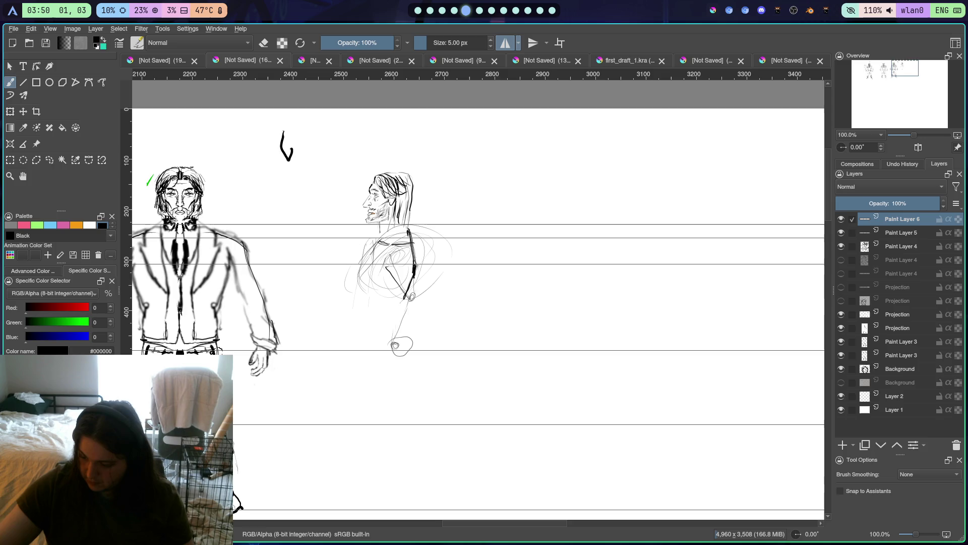
Sketch the forearm from the hip toward the hand and thicken the dark side line
{"action": "left_click_drag", "start_coordinate": [406, 302], "coordinate": [395, 337]}
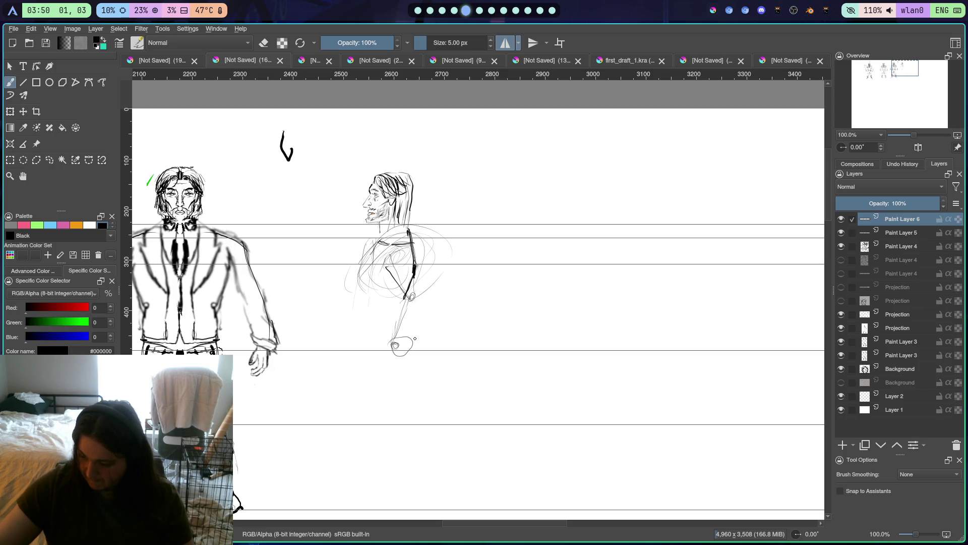
{"action": "left_click_drag", "start_coordinate": [423, 301], "coordinate": [414, 338]}
{"action": "left_click_drag", "start_coordinate": [424, 301], "coordinate": [411, 343]}
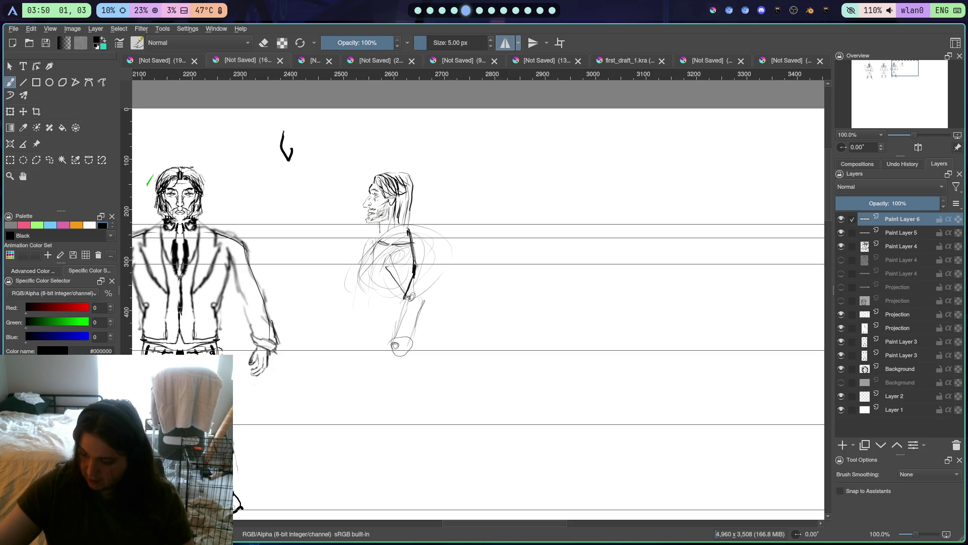
{"action": "left_click_drag", "start_coordinate": [411, 296], "coordinate": [426, 304]}
{"action": "left_click_drag", "start_coordinate": [386, 344], "coordinate": [379, 361]}
{"action": "left_click_drag", "start_coordinate": [414, 272], "coordinate": [426, 287]}
{"action": "left_click_drag", "start_coordinate": [409, 254], "coordinate": [426, 290]}
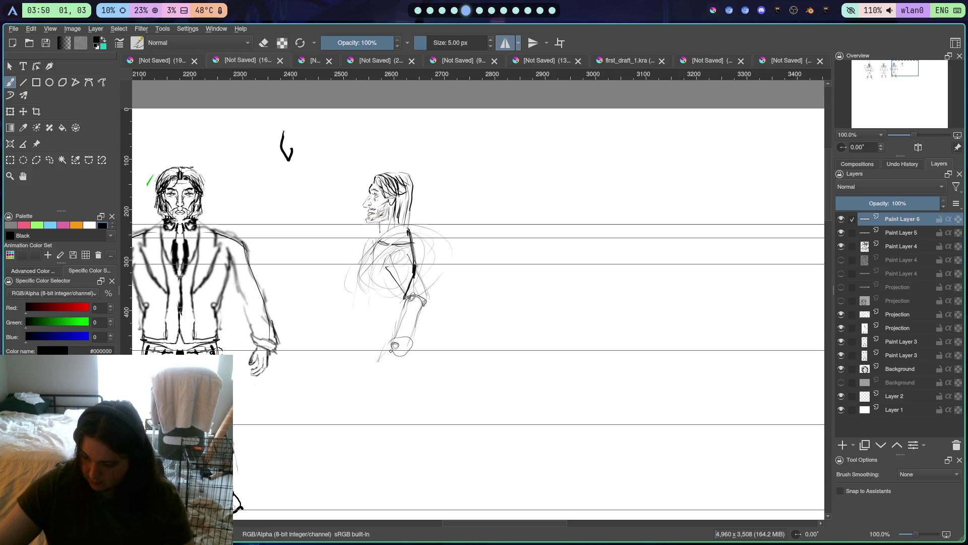
Draw the hand's fingers and lower lines, plus faint front torso lines
{"action": "left_click_drag", "start_coordinate": [388, 353], "coordinate": [394, 366]}
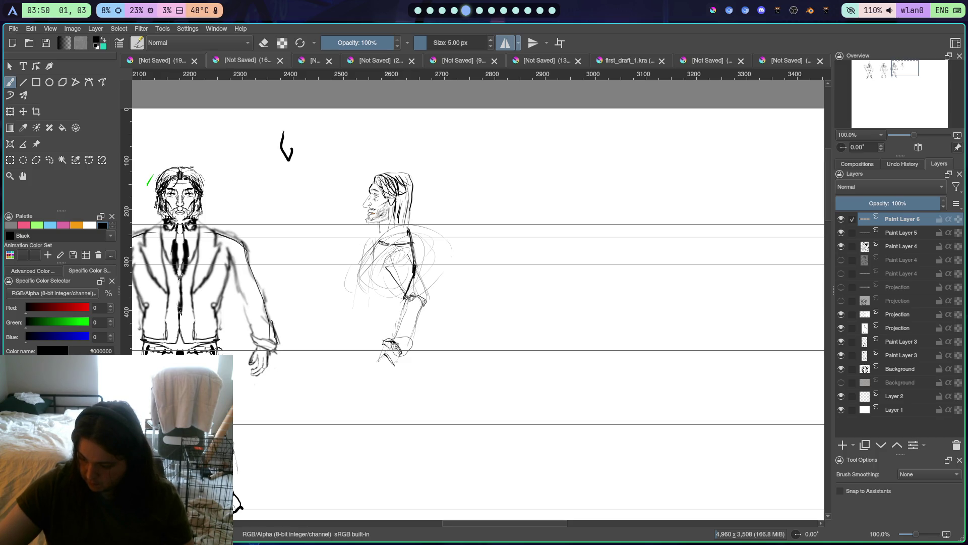
{"action": "mouse_move", "coordinate": [387, 353]}
{"action": "left_mouse_down"}
{"action": "mouse_move", "coordinate": [371, 367]}
{"action": "mouse_move", "coordinate": [388, 354]}
{"action": "left_mouse_up"}
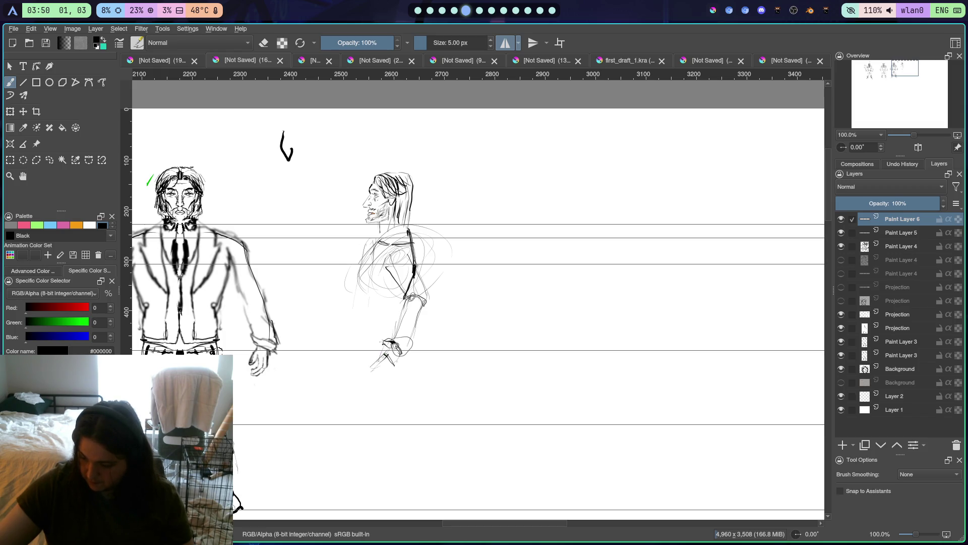
{"action": "mouse_move", "coordinate": [389, 361]}
{"action": "left_mouse_down"}
{"action": "mouse_move", "coordinate": [378, 375]}
{"action": "mouse_move", "coordinate": [394, 365]}
{"action": "left_mouse_up"}
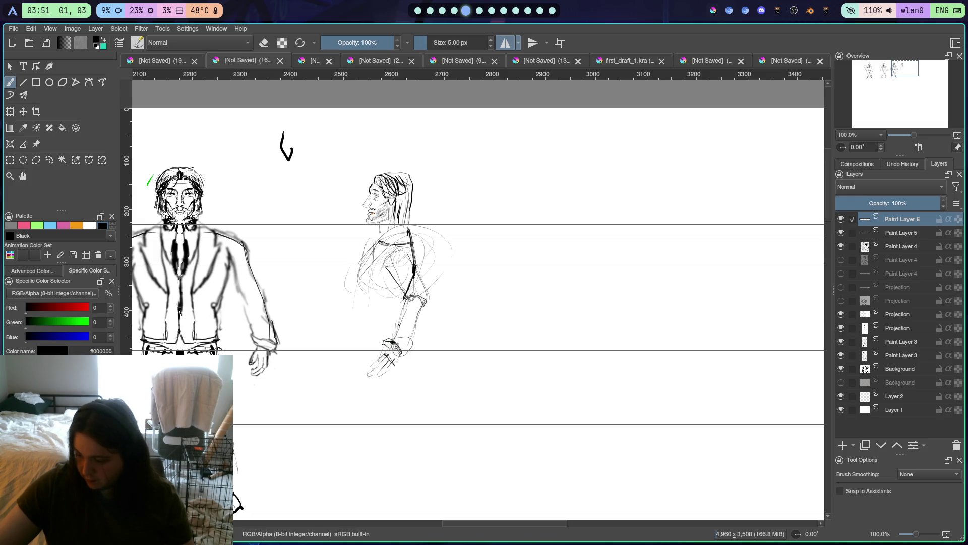
{"action": "left_click_drag", "start_coordinate": [359, 273], "coordinate": [364, 320]}
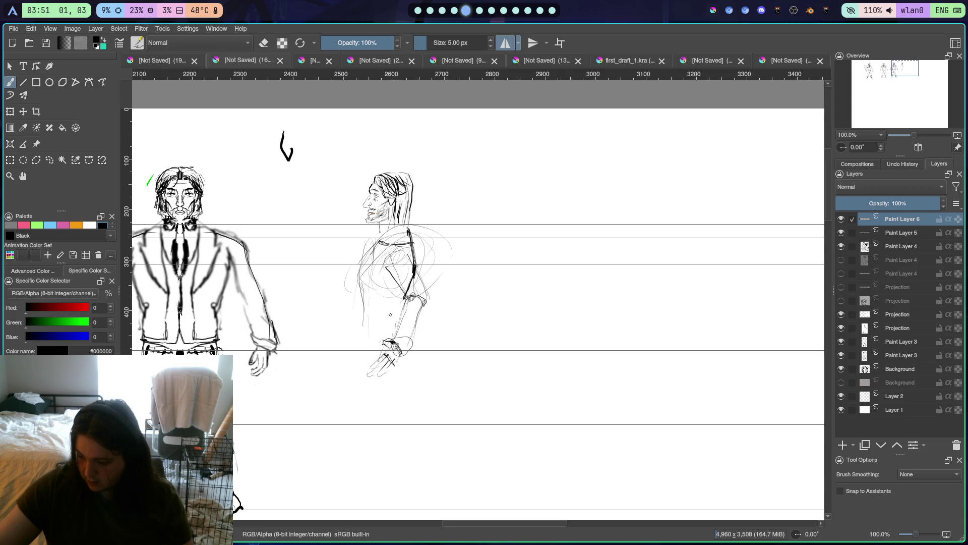
{"action": "left_click_drag", "start_coordinate": [361, 324], "coordinate": [367, 340]}
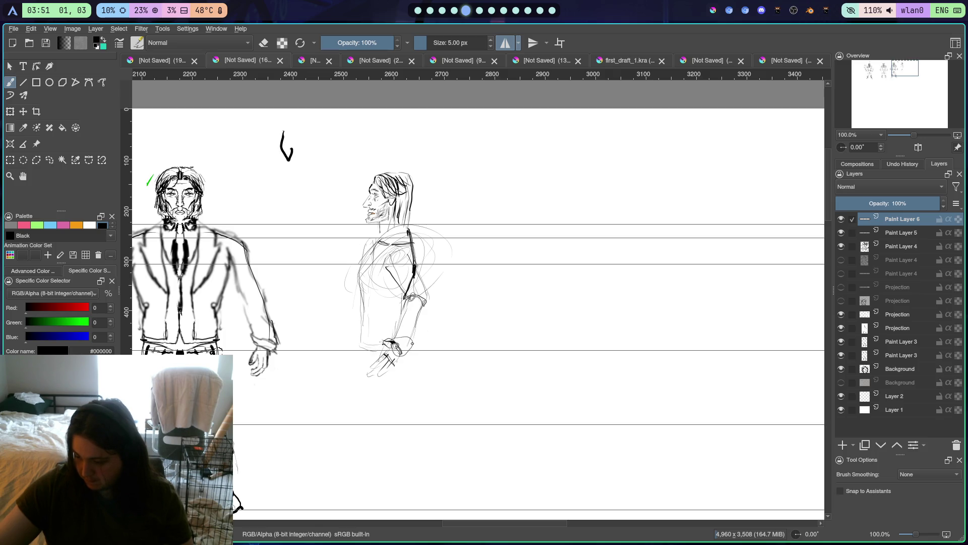
Darken the forearm, draw the leg line running down from the hand, and pan lower
{"action": "left_click_drag", "start_coordinate": [409, 296], "coordinate": [399, 332]}
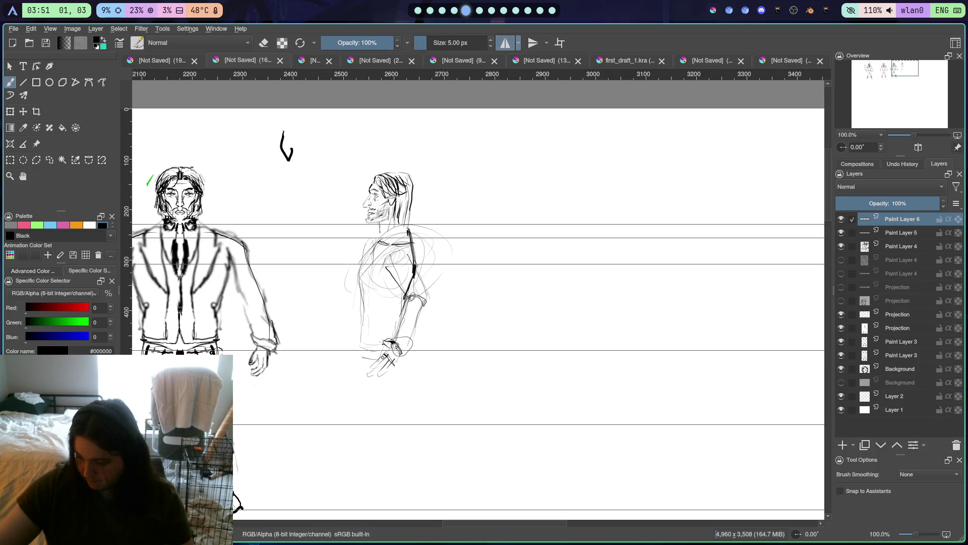
{"action": "left_click_drag", "start_coordinate": [359, 358], "coordinate": [368, 356]}
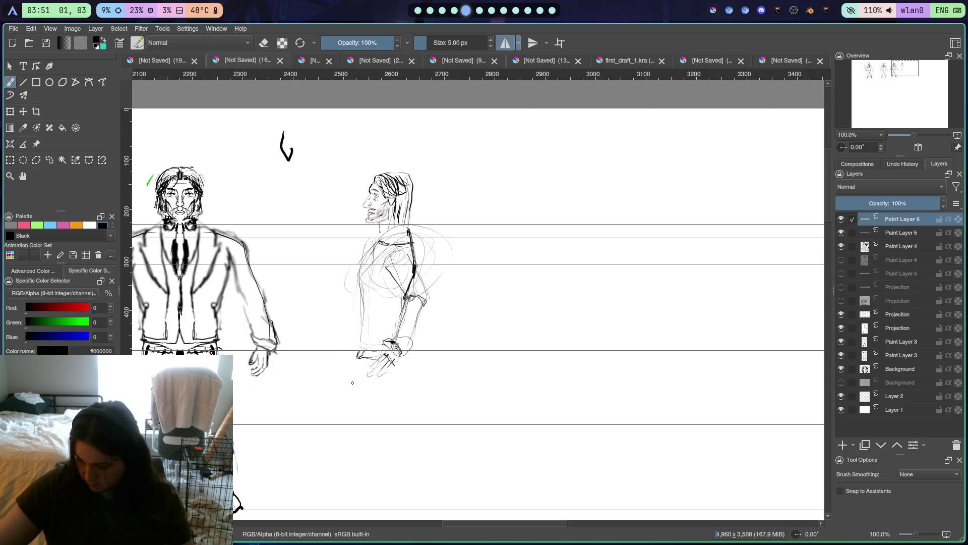
{"action": "left_click_drag", "start_coordinate": [359, 351], "coordinate": [354, 406]}
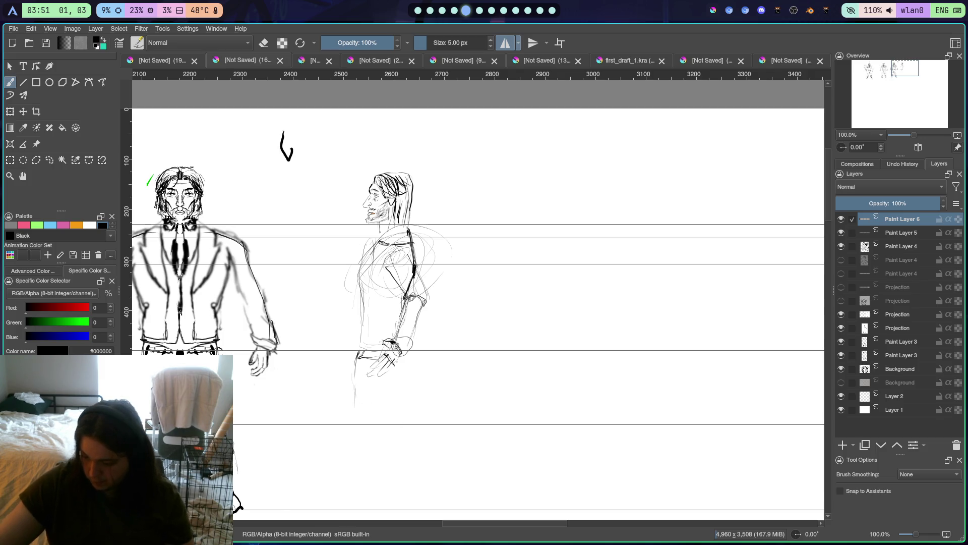
{"action": "right_click", "coordinate": [383, 386]}
{"action": "left_click", "coordinate": [511, 197]}
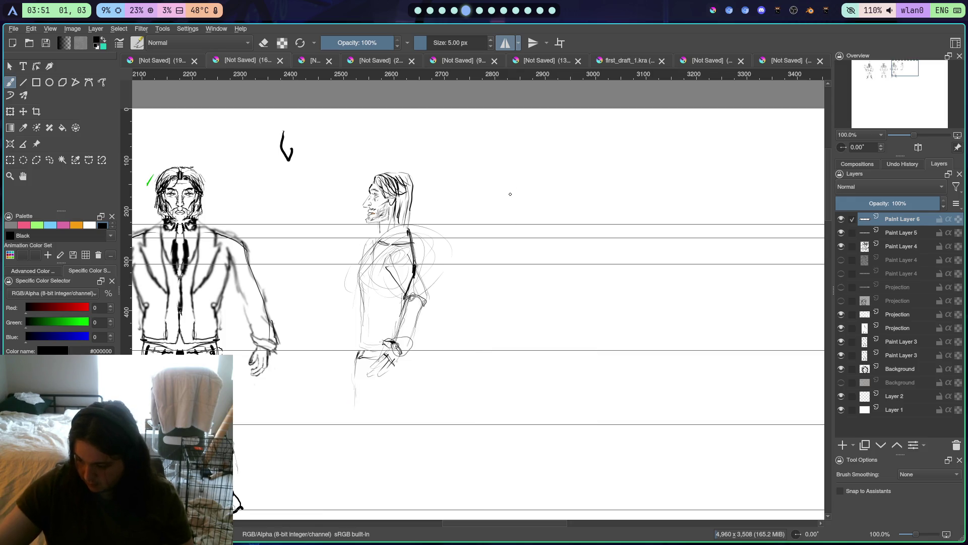
{"action": "mouse_move", "coordinate": [454, 402]}
{"action": "left_mouse_down"}
{"action": "mouse_move", "coordinate": [404, 380]}
{"action": "mouse_move", "coordinate": [401, 368]}
{"action": "left_mouse_up"}
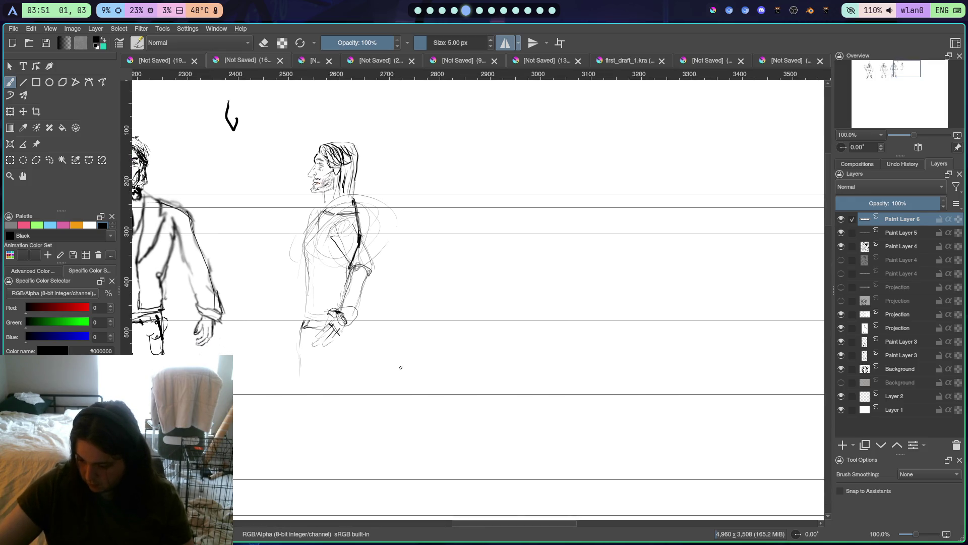
Turn off horizontal mirroring and darken the upper leg lines
{"action": "right_click", "coordinate": [423, 364]}
{"action": "left_click", "coordinate": [368, 421]}
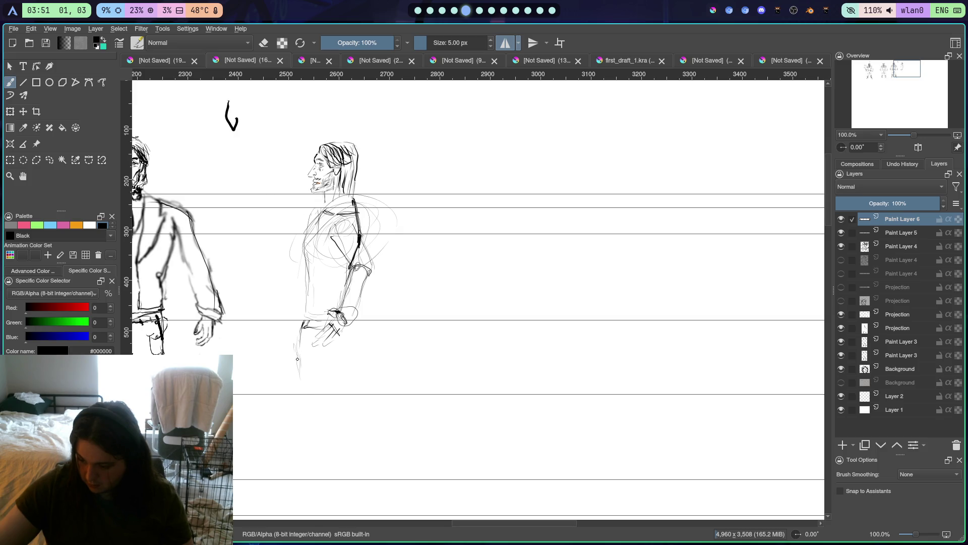
{"action": "left_click", "coordinate": [505, 43]}
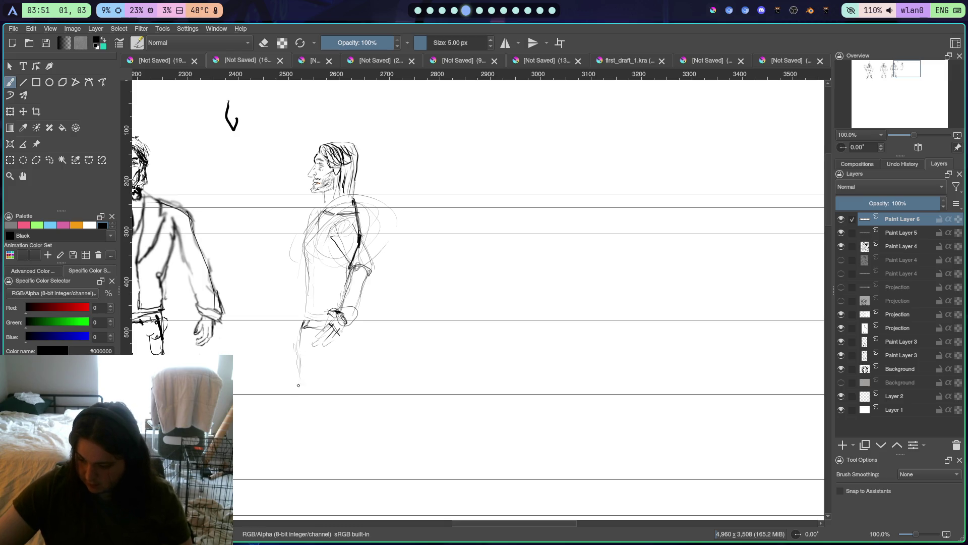
{"action": "mouse_move", "coordinate": [299, 332]}
{"action": "left_mouse_down"}
{"action": "mouse_move", "coordinate": [293, 365]}
{"action": "mouse_move", "coordinate": [295, 345]}
{"action": "mouse_move", "coordinate": [306, 398]}
{"action": "left_mouse_up"}
{"action": "left_click_drag", "start_coordinate": [298, 359], "coordinate": [304, 389]}
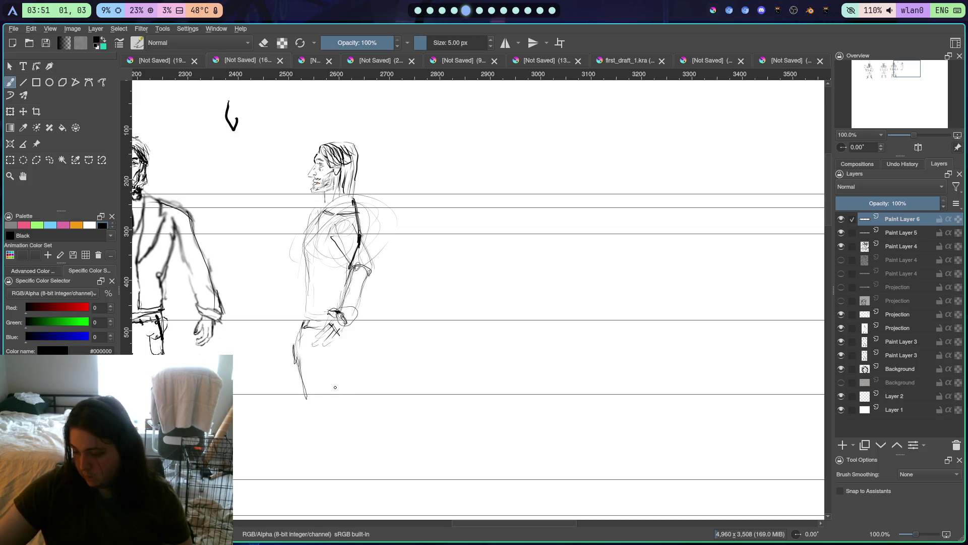
{"action": "left_click_drag", "start_coordinate": [346, 332], "coordinate": [347, 424]}
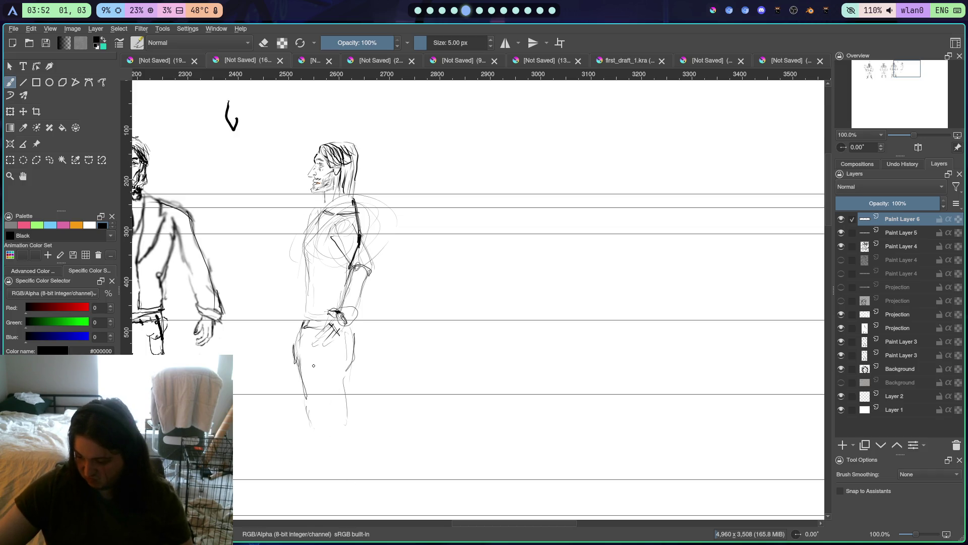
Sketch the front and back lines of the lower legs down toward the ankles
{"action": "left_click_drag", "start_coordinate": [296, 372], "coordinate": [288, 422]}
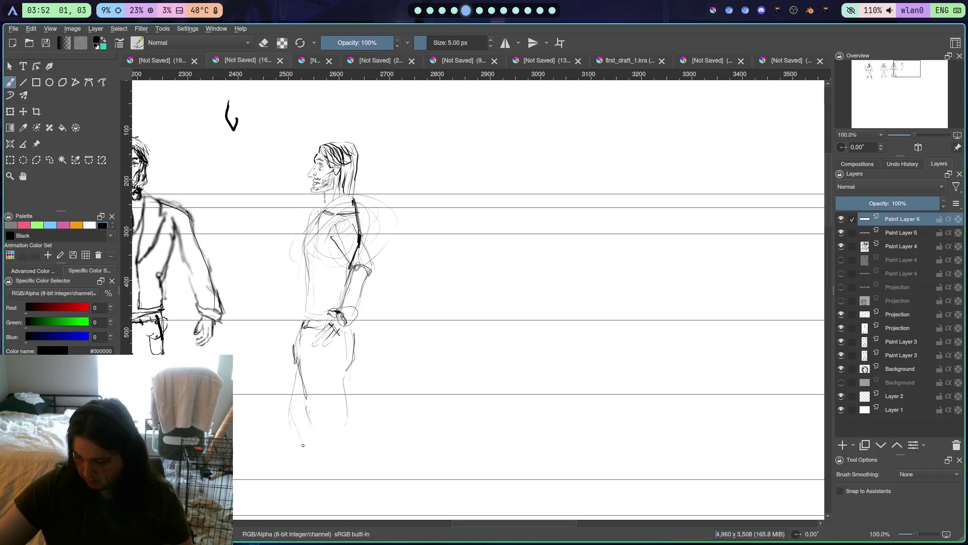
{"action": "left_click_drag", "start_coordinate": [296, 421], "coordinate": [313, 466]}
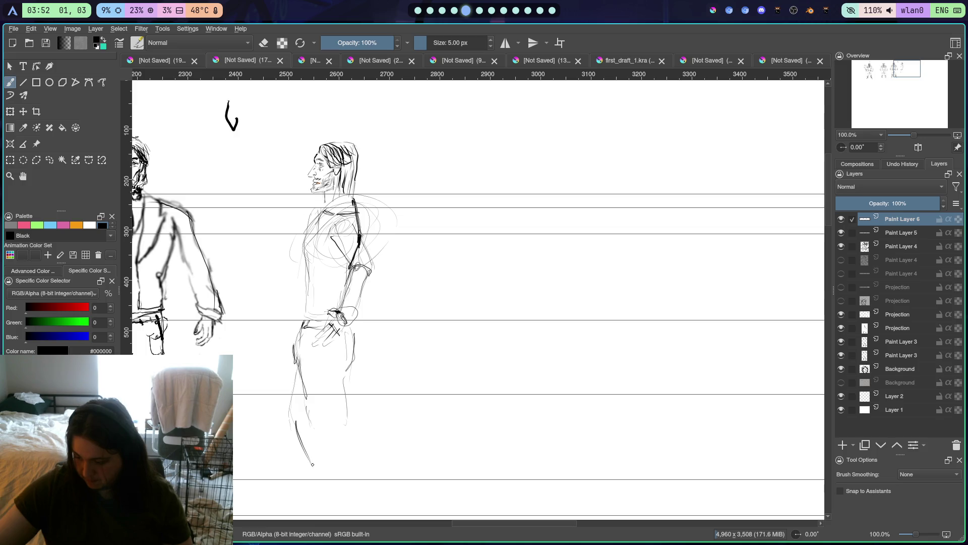
{"action": "left_click_drag", "start_coordinate": [343, 374], "coordinate": [327, 405]}
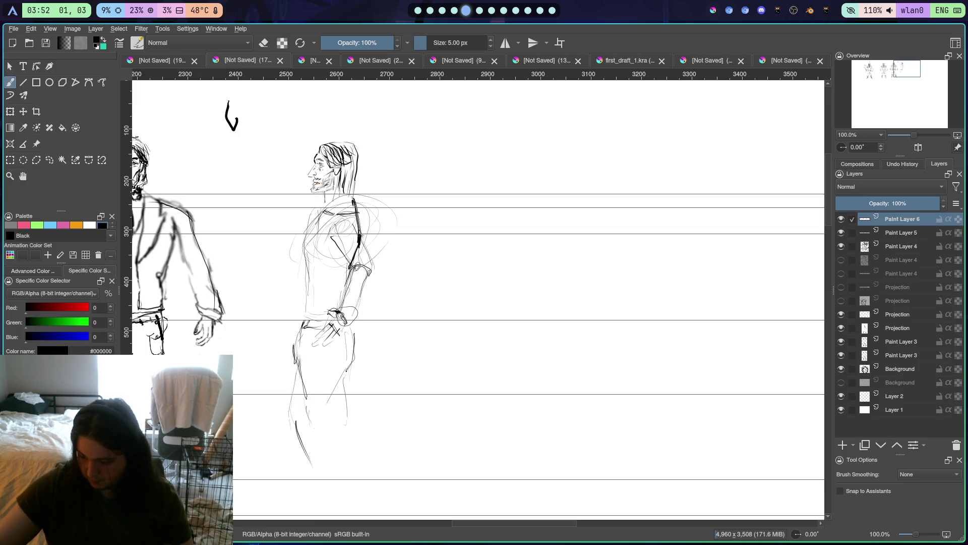
{"action": "mouse_move", "coordinate": [348, 371]}
{"action": "left_mouse_down"}
{"action": "mouse_move", "coordinate": [335, 417]}
{"action": "mouse_move", "coordinate": [344, 465]}
{"action": "left_mouse_up"}
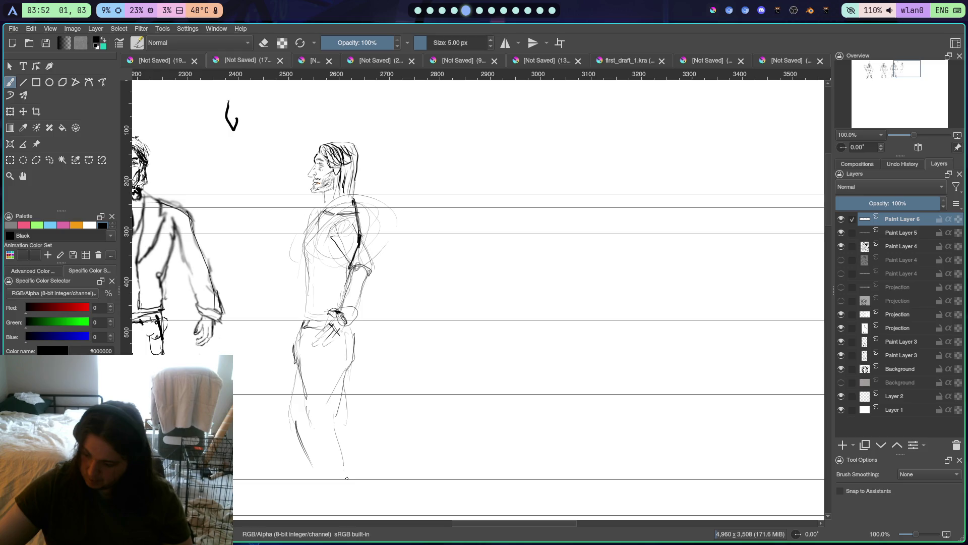
{"action": "left_click_drag", "start_coordinate": [318, 337], "coordinate": [331, 458]}
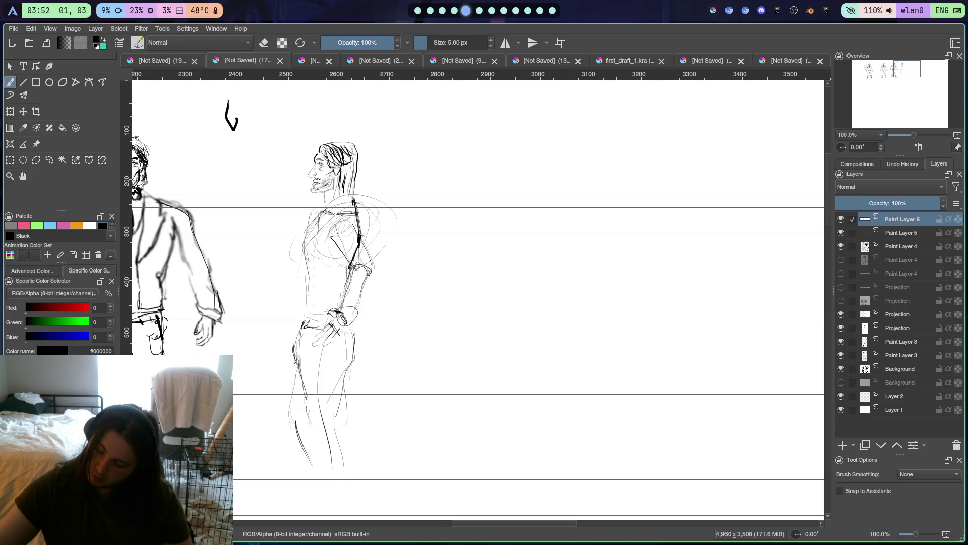
{"action": "right_click", "coordinate": [345, 459]}
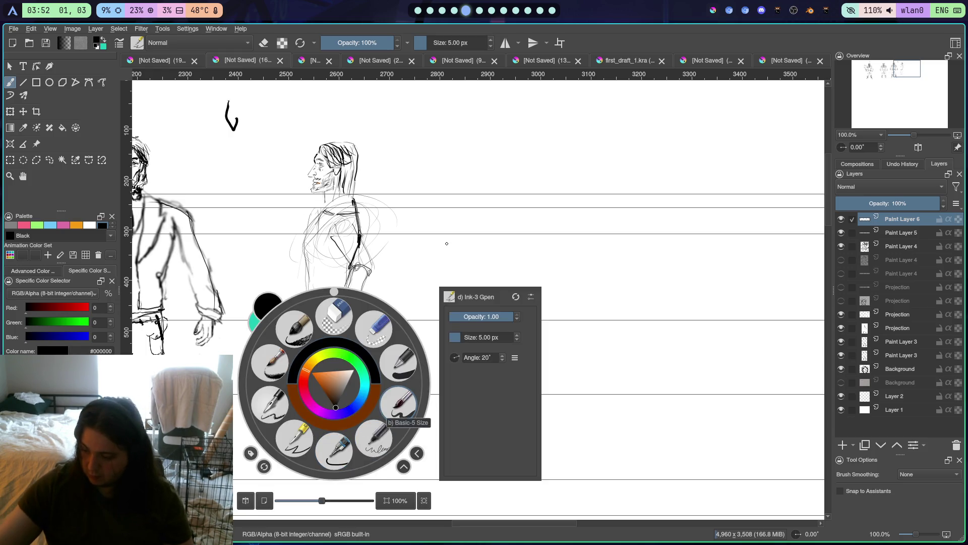
{"action": "left_click", "coordinate": [456, 155]}
Draw a long back-leg line and rough foot marks, undoing the last foot stroke
{"action": "scroll", "coordinate": [451, 157], "scroll_direction": "down", "scroll_amount": 2}
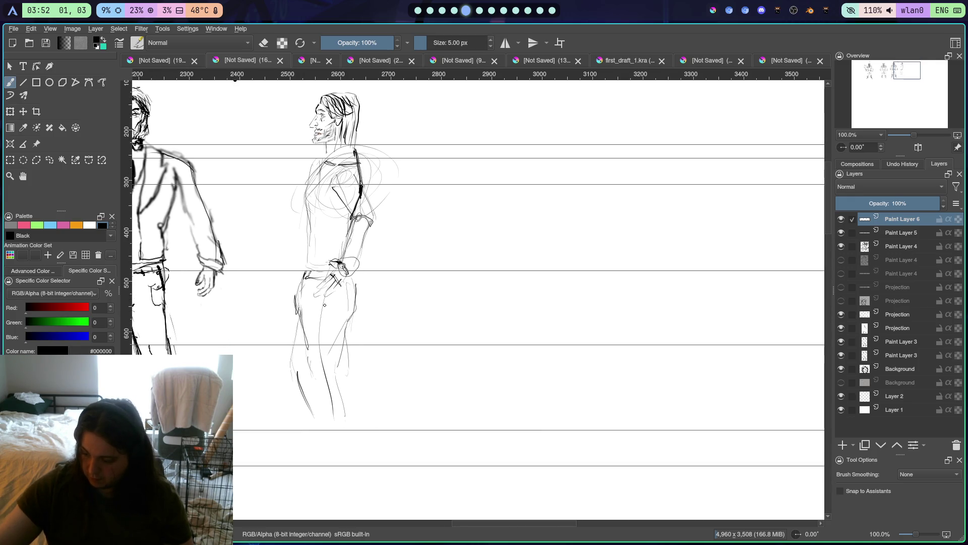
{"action": "left_click_drag", "start_coordinate": [311, 300], "coordinate": [323, 456]}
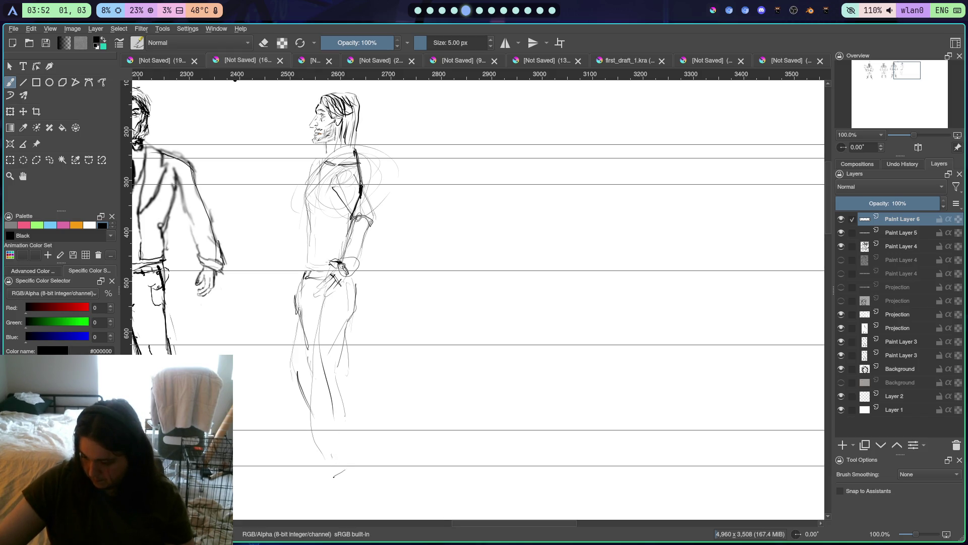
{"action": "left_click_drag", "start_coordinate": [336, 476], "coordinate": [327, 480]}
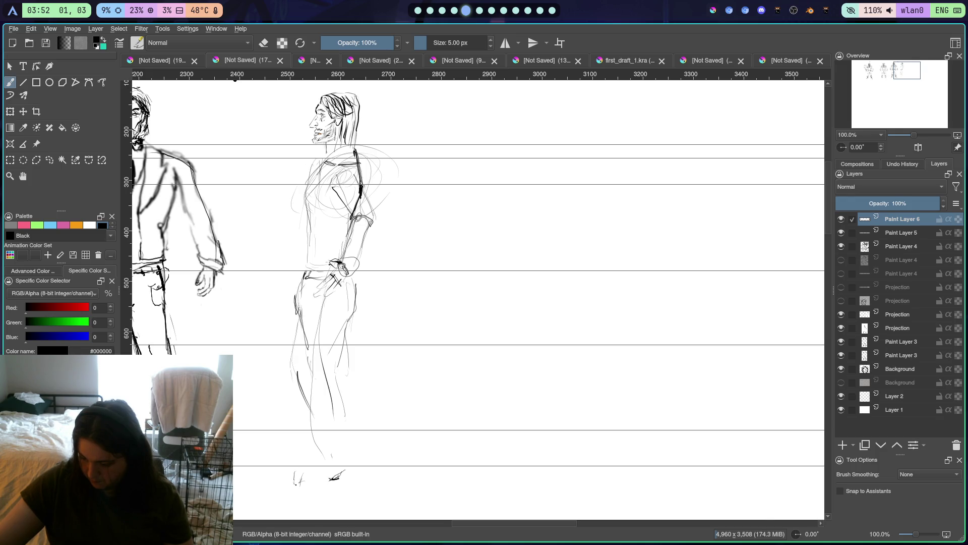
{"action": "left_click_drag", "start_coordinate": [295, 484], "coordinate": [305, 483]}
{"action": "left_click_drag", "start_coordinate": [295, 475], "coordinate": [323, 467]}
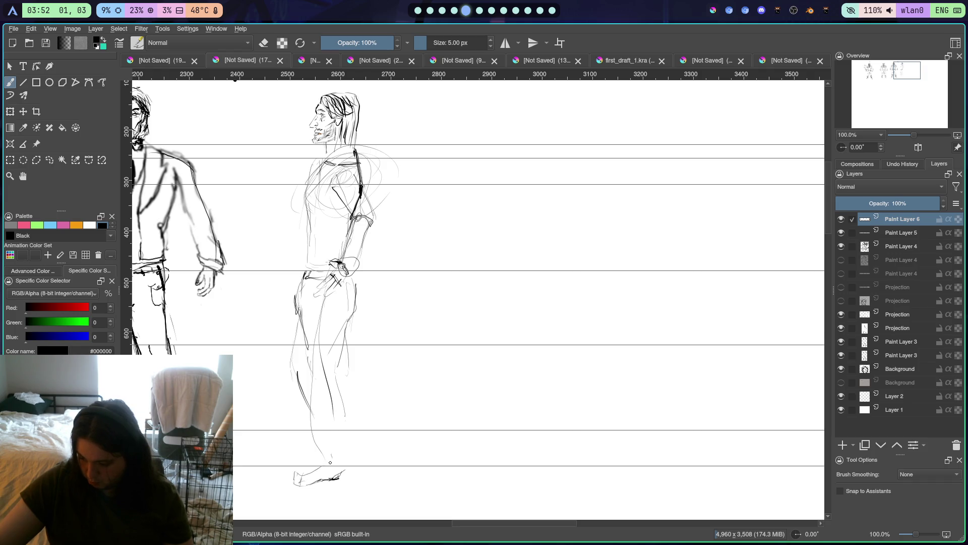
{"action": "key", "text": "ctrl+z"}
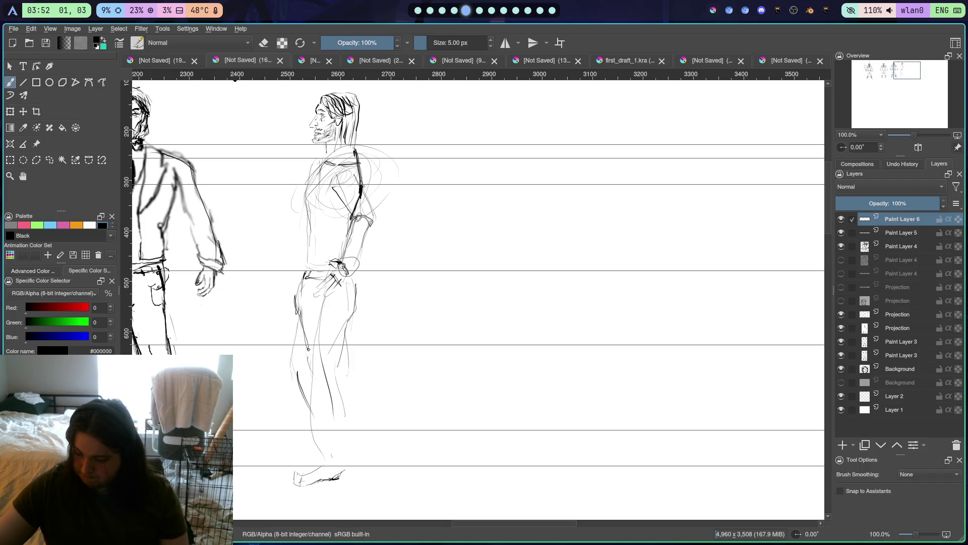
Darken the front leg outline, the ankle line and the back leg contour
{"action": "left_click_drag", "start_coordinate": [306, 318], "coordinate": [301, 381]}
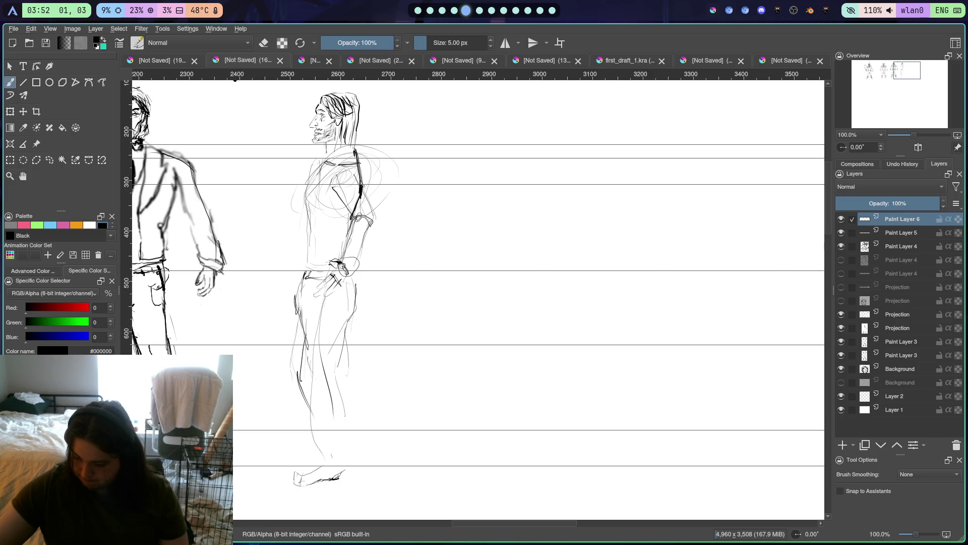
{"action": "mouse_move", "coordinate": [308, 332]}
{"action": "left_mouse_down"}
{"action": "mouse_move", "coordinate": [299, 370]}
{"action": "mouse_move", "coordinate": [311, 444]}
{"action": "left_mouse_up"}
{"action": "left_click_drag", "start_coordinate": [301, 393], "coordinate": [312, 442]}
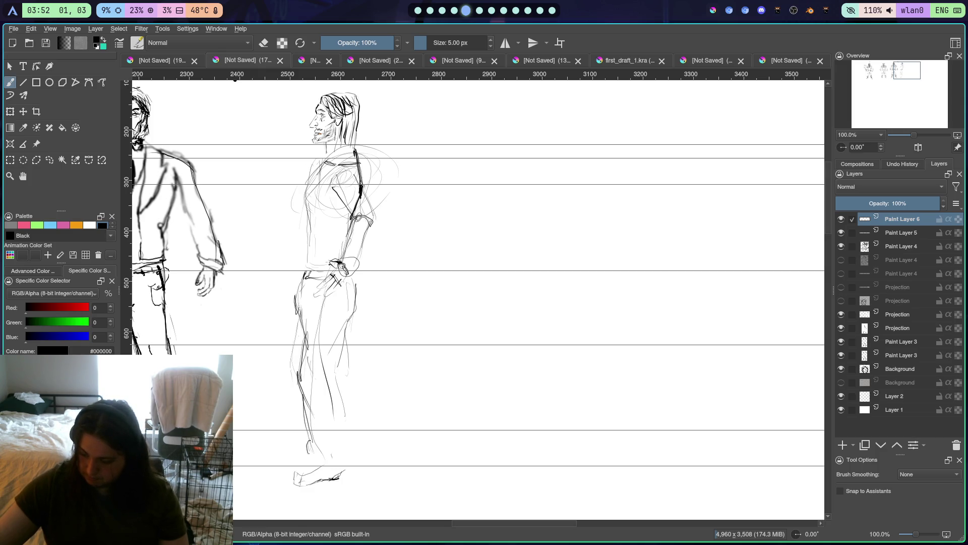
{"action": "left_click_drag", "start_coordinate": [331, 442], "coordinate": [345, 442]}
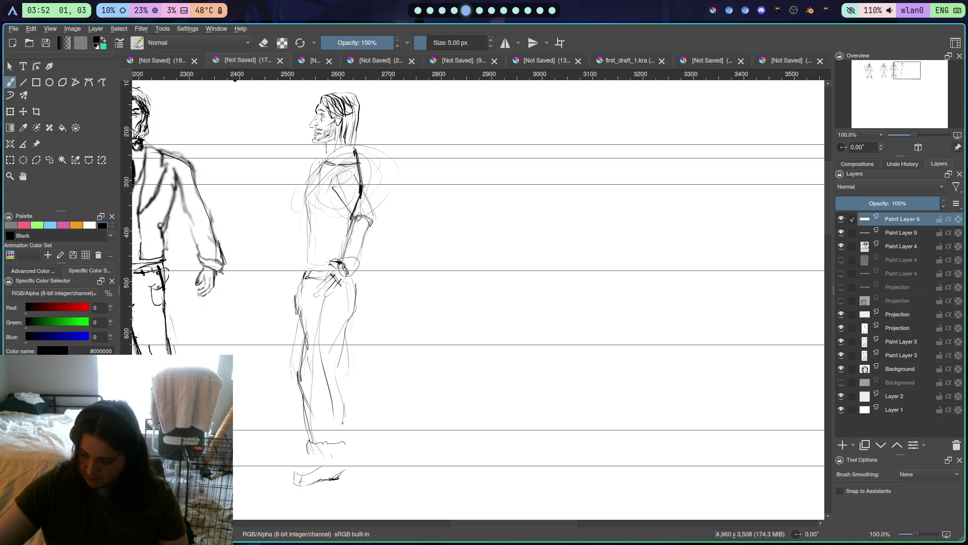
{"action": "left_click_drag", "start_coordinate": [341, 425], "coordinate": [339, 323]}
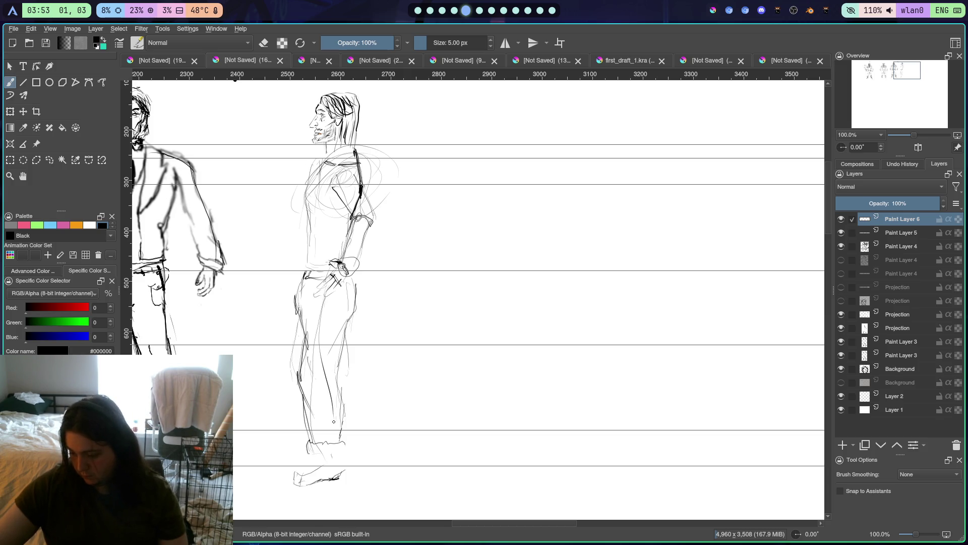
{"action": "left_click_drag", "start_coordinate": [323, 444], "coordinate": [325, 456]}
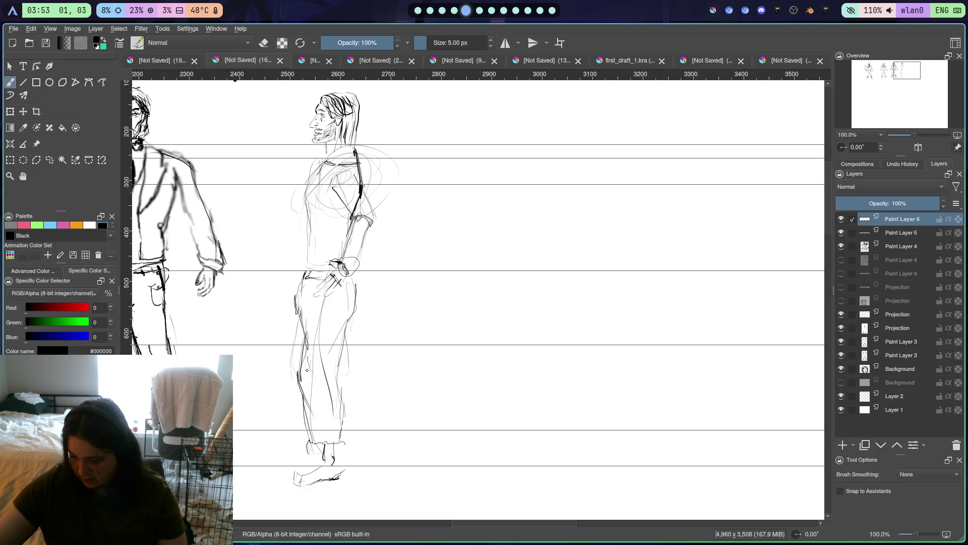
{"action": "left_click_drag", "start_coordinate": [308, 313], "coordinate": [303, 354]}
{"action": "left_click_drag", "start_coordinate": [309, 321], "coordinate": [304, 374]}
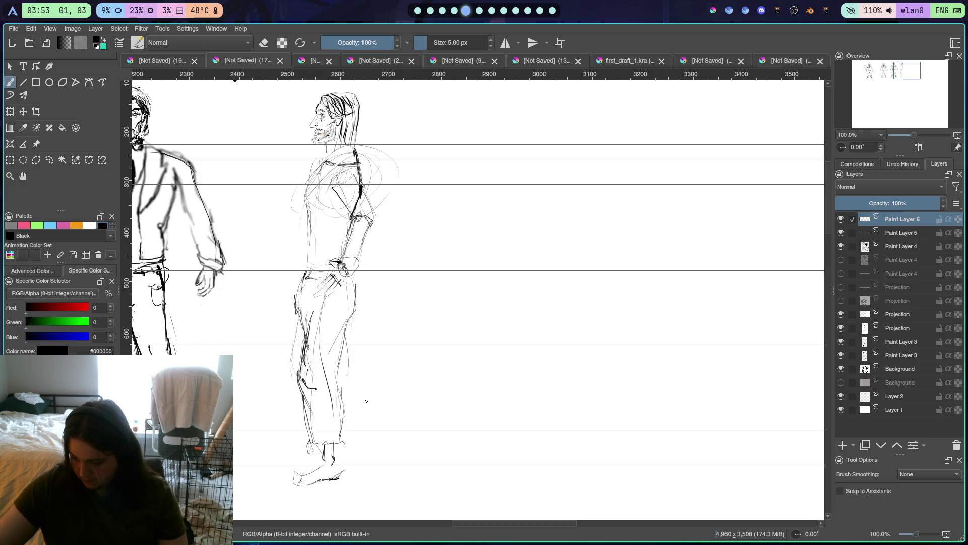
{"action": "mouse_move", "coordinate": [261, 370]}
{"action": "left_mouse_down"}
{"action": "mouse_move", "coordinate": [283, 350]}
{"action": "mouse_move", "coordinate": [355, 332]}
{"action": "mouse_move", "coordinate": [348, 328]}
{"action": "left_mouse_up"}
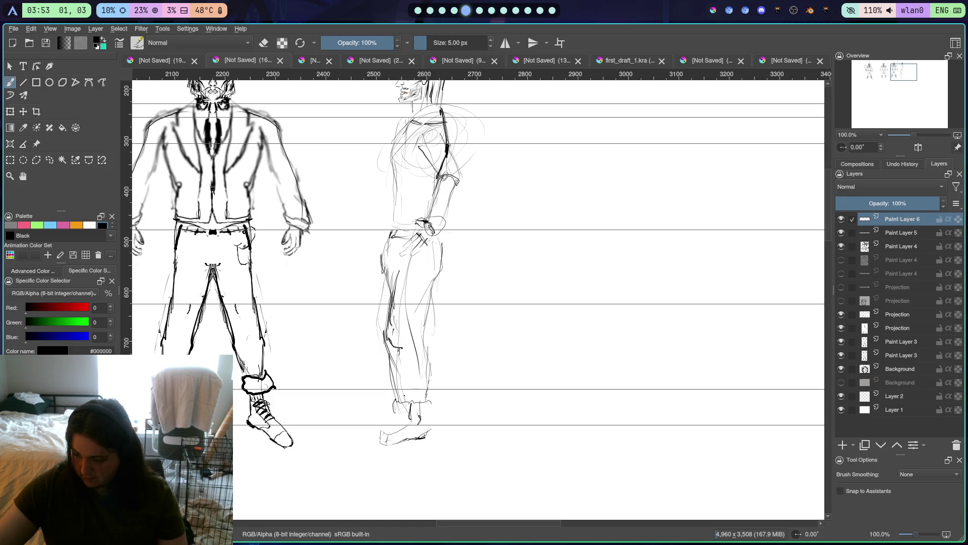
Add thigh and lower-leg strokes along the side figure's back leg
{"action": "left_click_drag", "start_coordinate": [399, 366], "coordinate": [405, 396]}
{"action": "left_click_drag", "start_coordinate": [429, 364], "coordinate": [426, 396]}
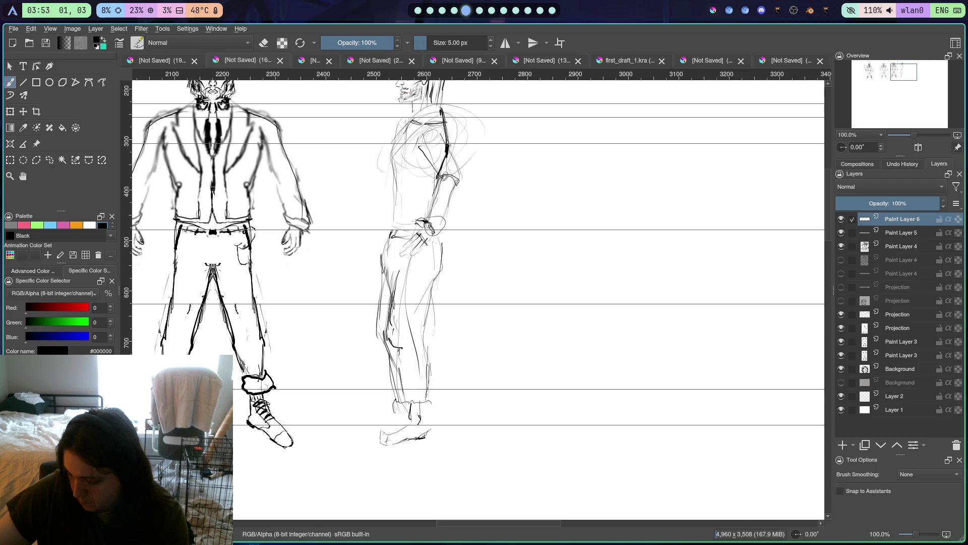
{"action": "left_click_drag", "start_coordinate": [419, 336], "coordinate": [426, 301]}
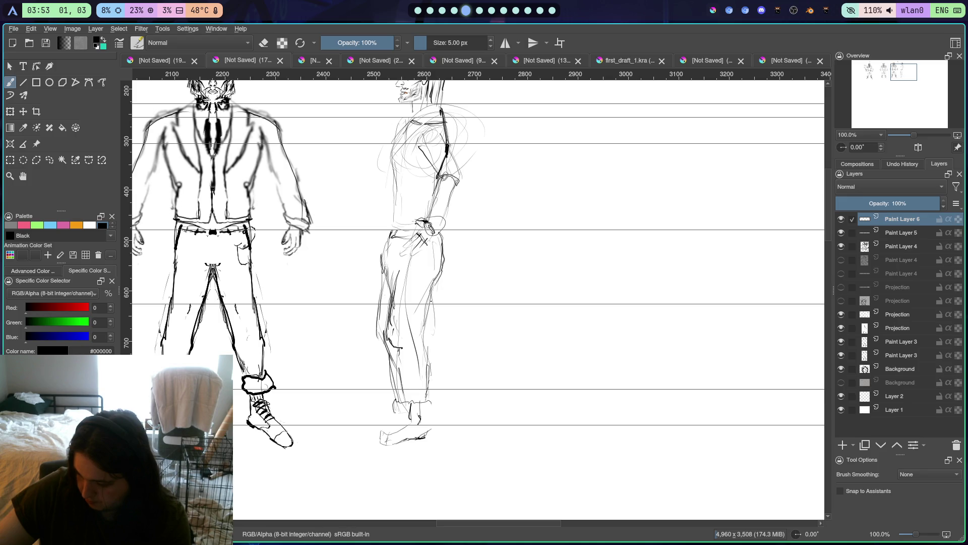
{"action": "left_click_drag", "start_coordinate": [429, 298], "coordinate": [428, 347]}
{"action": "left_click_drag", "start_coordinate": [429, 382], "coordinate": [430, 402]}
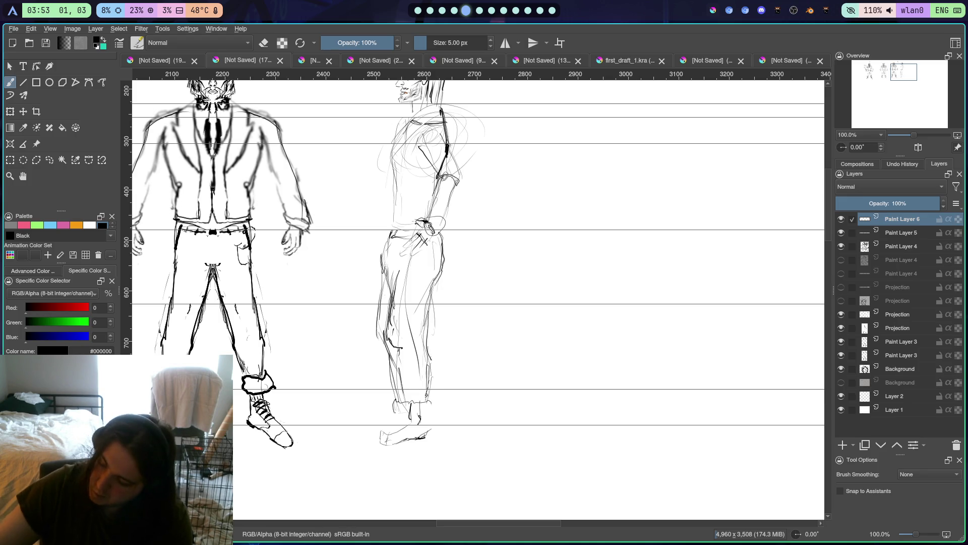
Switch to Eraser Circle and erase stray leg lines, undoing the last erase
{"action": "right_click", "coordinate": [423, 243]}
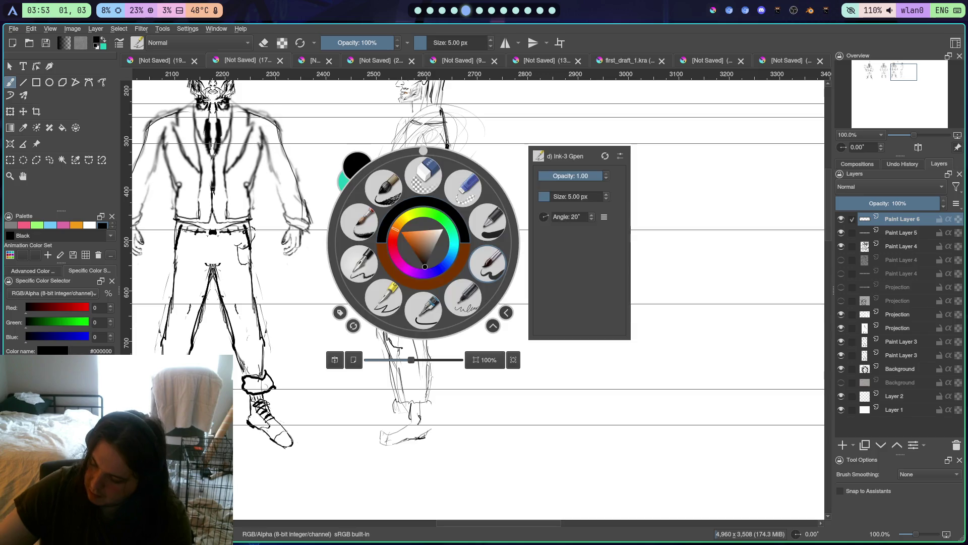
{"action": "left_click", "coordinate": [424, 175]}
{"action": "mouse_move", "coordinate": [395, 303]}
{"action": "left_mouse_down"}
{"action": "mouse_move", "coordinate": [392, 278]}
{"action": "mouse_move", "coordinate": [401, 395]}
{"action": "mouse_move", "coordinate": [414, 309]}
{"action": "mouse_move", "coordinate": [412, 358]}
{"action": "mouse_move", "coordinate": [400, 314]}
{"action": "left_mouse_up"}
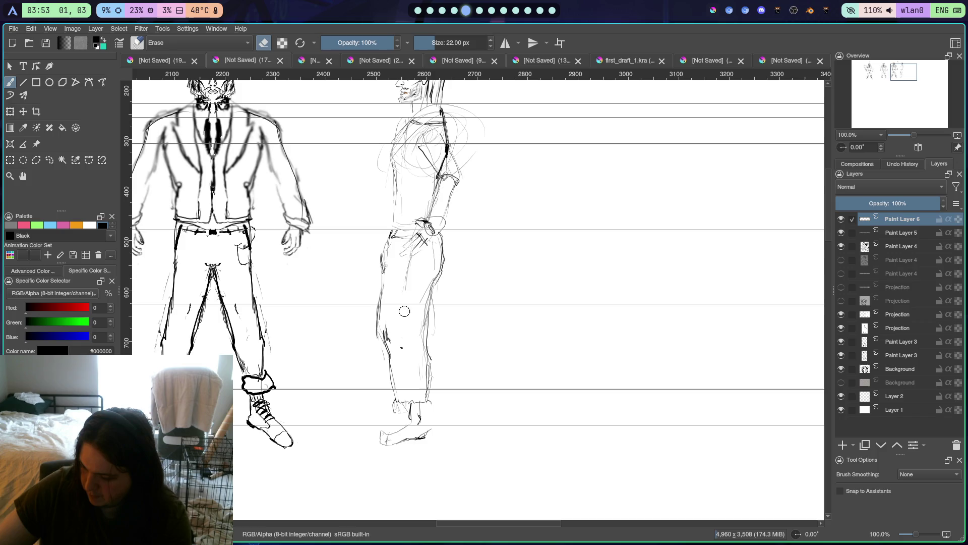
{"action": "mouse_move", "coordinate": [442, 263]}
{"action": "left_mouse_down"}
{"action": "mouse_move", "coordinate": [389, 326]}
{"action": "mouse_move", "coordinate": [391, 343]}
{"action": "mouse_move", "coordinate": [373, 312]}
{"action": "mouse_move", "coordinate": [380, 348]}
{"action": "mouse_move", "coordinate": [377, 315]}
{"action": "left_mouse_up"}
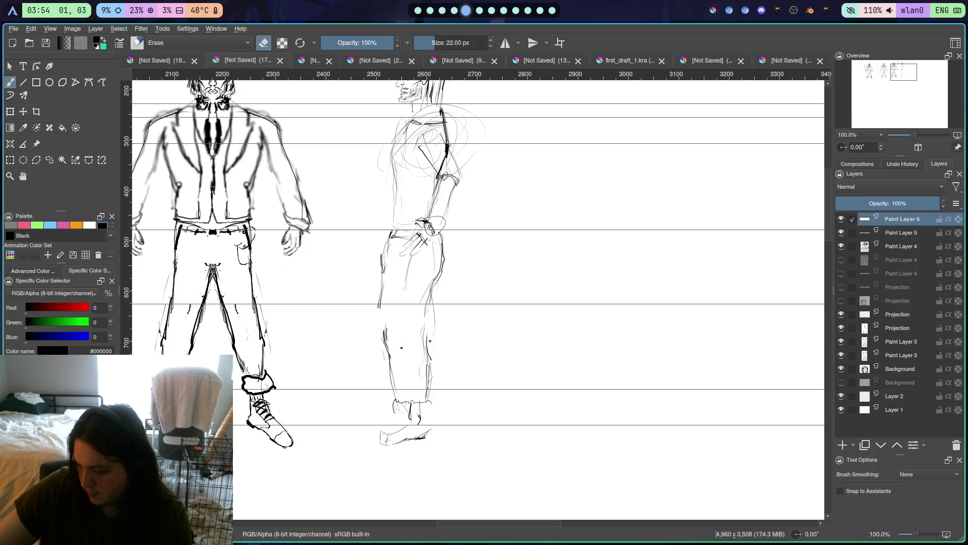
{"action": "key", "text": "ctrl+z"}
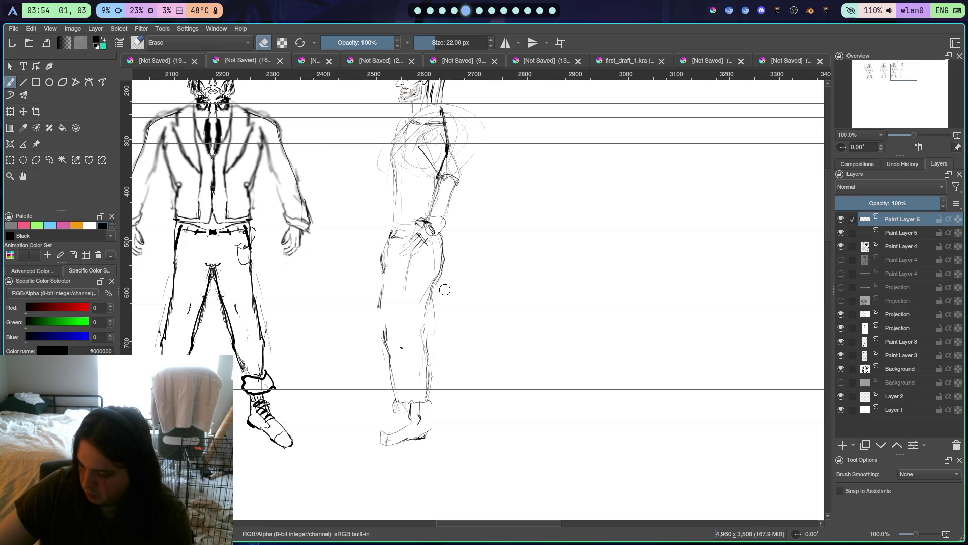
Return to the 5 px ink pen and redraw both edges of the trouser leg
{"action": "right_click", "coordinate": [437, 309]}
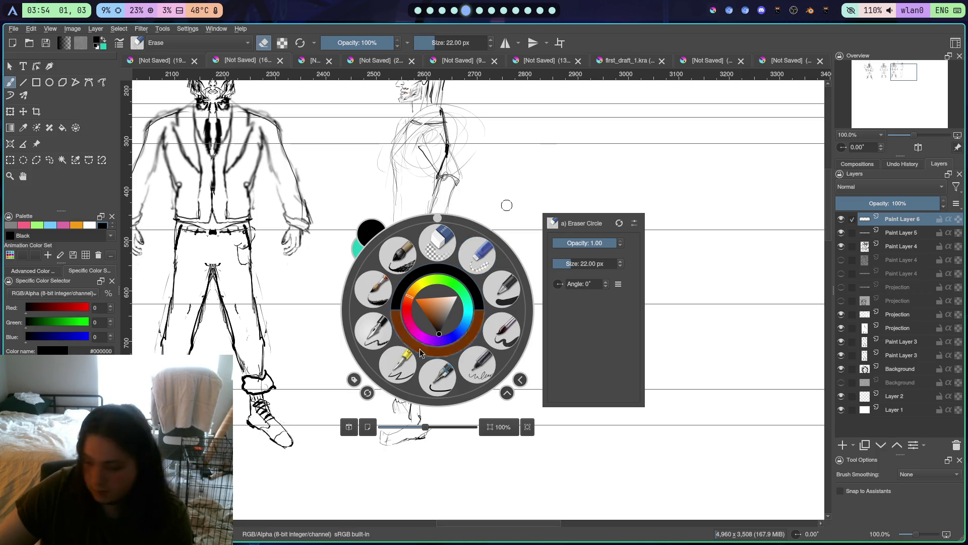
{"action": "left_click", "coordinate": [403, 360]}
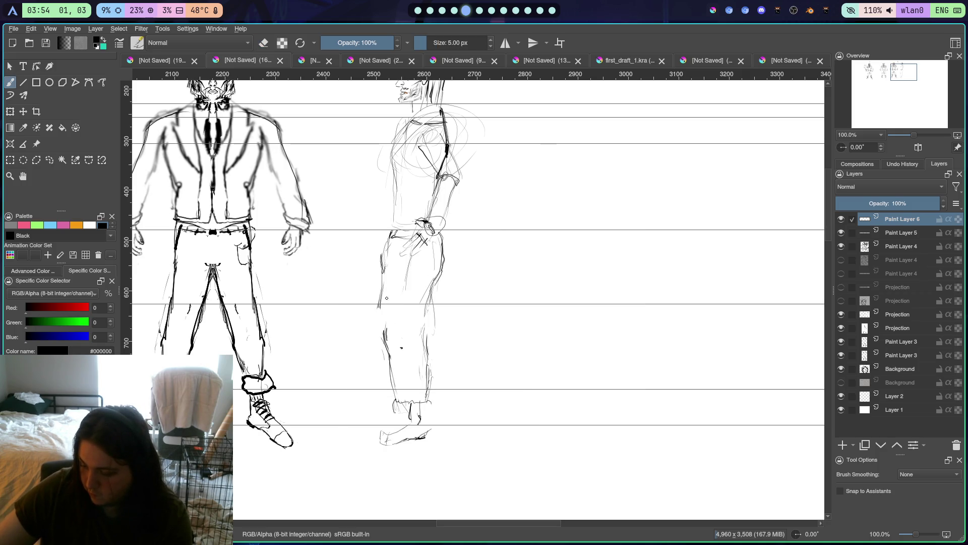
{"action": "left_click_drag", "start_coordinate": [380, 293], "coordinate": [386, 343]}
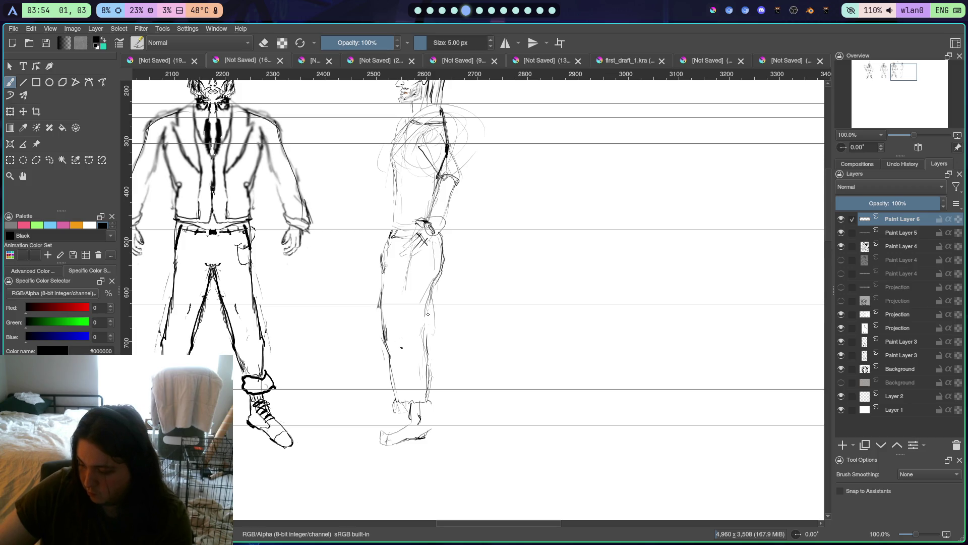
{"action": "left_click_drag", "start_coordinate": [425, 310], "coordinate": [428, 342]}
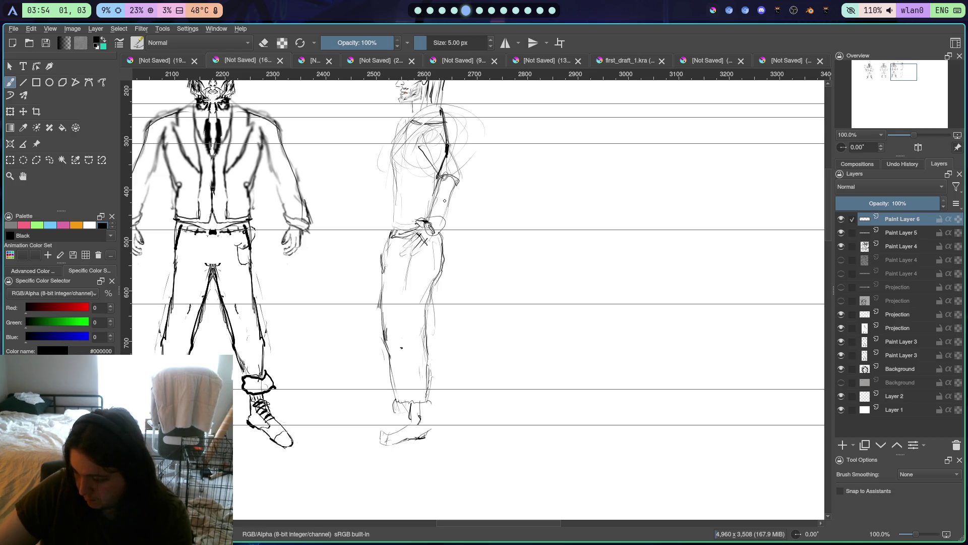
Switch to the eraser and erase the stray lines at the side figure's waist
{"action": "scroll", "coordinate": [419, 214], "scroll_direction": "up", "scroll_amount": 3}
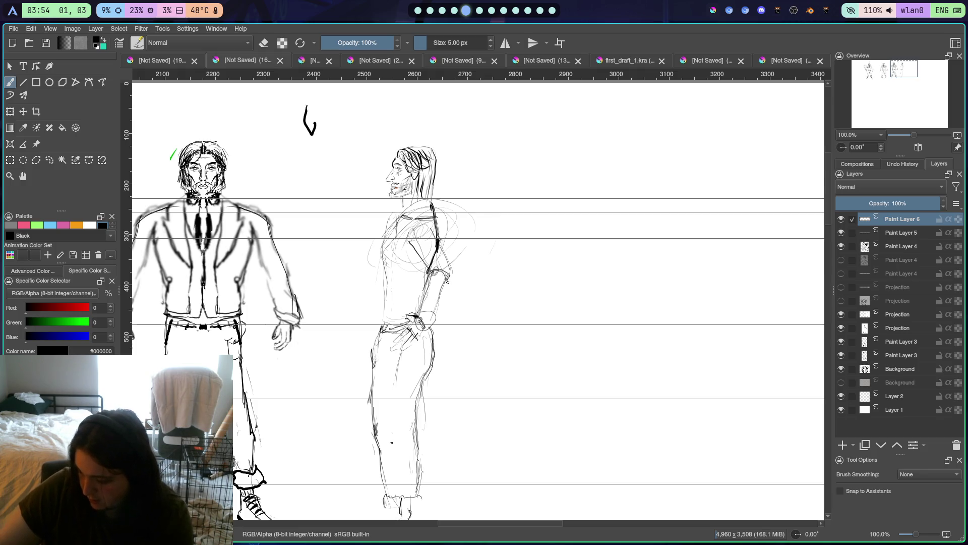
{"action": "right_click", "coordinate": [413, 347]}
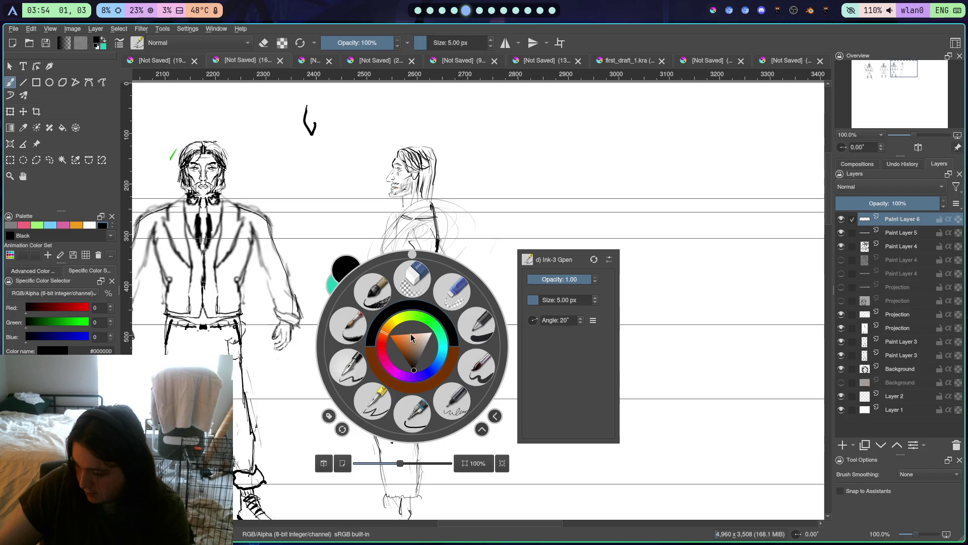
{"action": "left_click", "coordinate": [423, 297]}
{"action": "mouse_move", "coordinate": [417, 364]}
{"action": "left_mouse_down"}
{"action": "mouse_move", "coordinate": [406, 328]}
{"action": "mouse_move", "coordinate": [429, 303]}
{"action": "mouse_move", "coordinate": [441, 260]}
{"action": "mouse_move", "coordinate": [427, 255]}
{"action": "mouse_move", "coordinate": [421, 229]}
{"action": "mouse_move", "coordinate": [406, 242]}
{"action": "mouse_move", "coordinate": [418, 256]}
{"action": "mouse_move", "coordinate": [425, 243]}
{"action": "mouse_move", "coordinate": [428, 316]}
{"action": "left_mouse_up"}
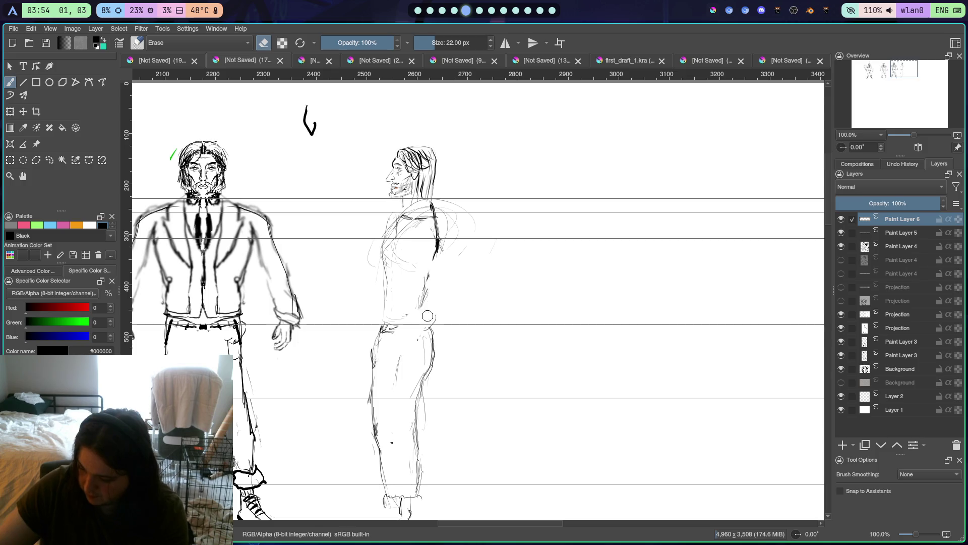
With the 5 px pen, redraw the side figure's back, shoulder, chest mark and torso front
{"action": "right_click", "coordinate": [454, 290]}
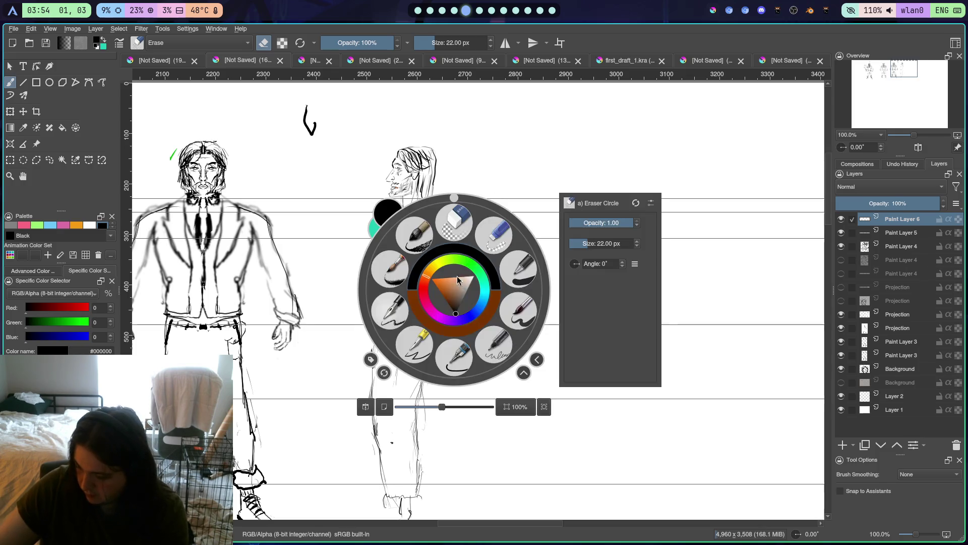
{"action": "left_click", "coordinate": [434, 342]}
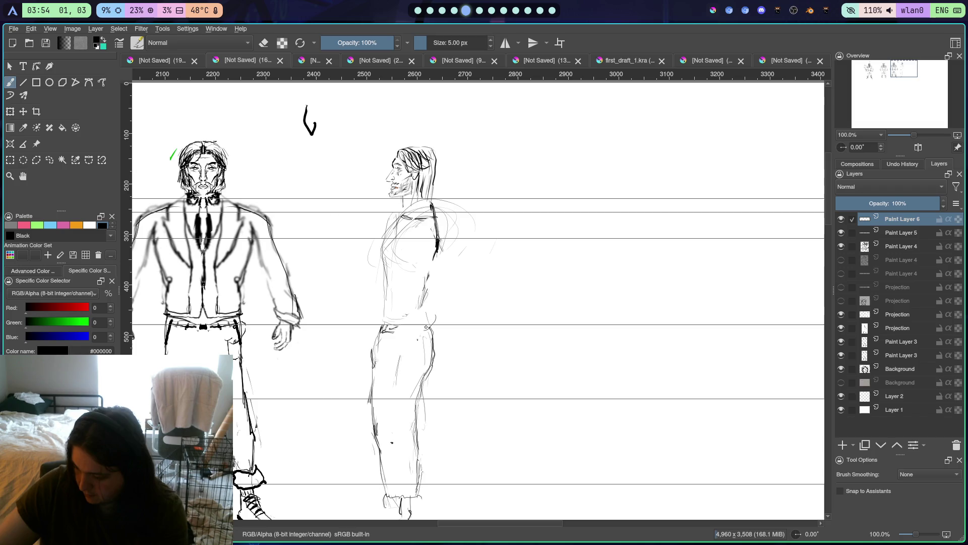
{"action": "mouse_move", "coordinate": [437, 253]}
{"action": "left_mouse_down"}
{"action": "mouse_move", "coordinate": [429, 324]}
{"action": "mouse_move", "coordinate": [427, 290]}
{"action": "left_mouse_up"}
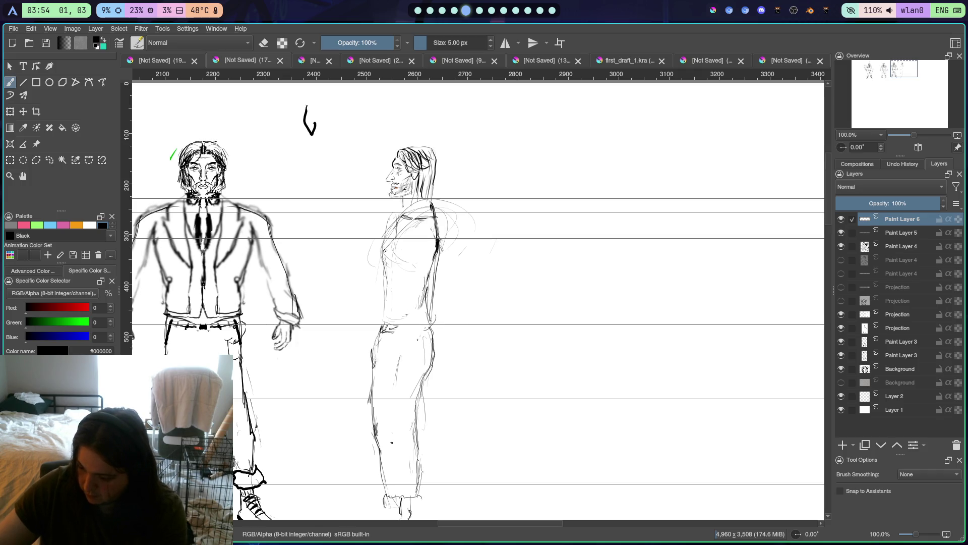
{"action": "mouse_move", "coordinate": [380, 227]}
{"action": "left_mouse_down"}
{"action": "mouse_move", "coordinate": [382, 312]}
{"action": "mouse_move", "coordinate": [434, 323]}
{"action": "left_mouse_up"}
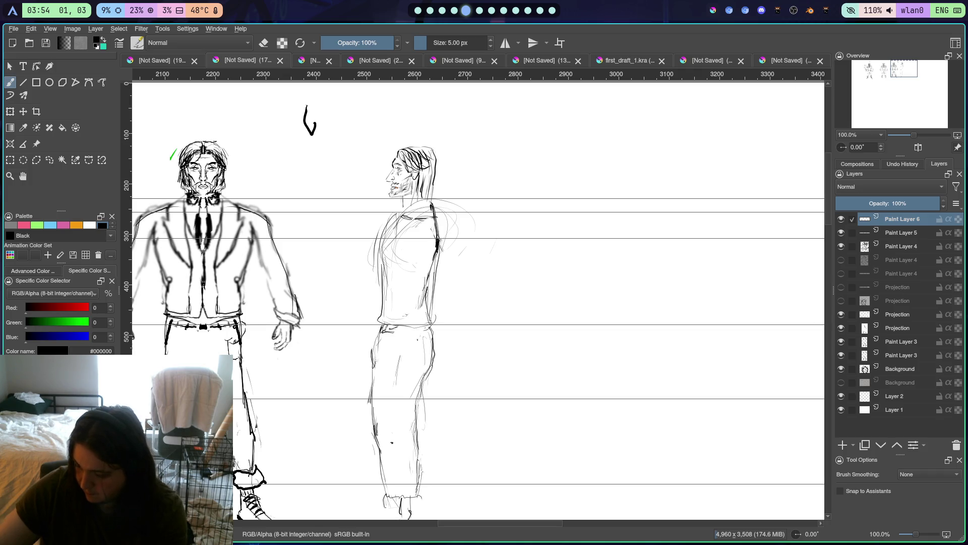
{"action": "left_click_drag", "start_coordinate": [434, 270], "coordinate": [427, 323]}
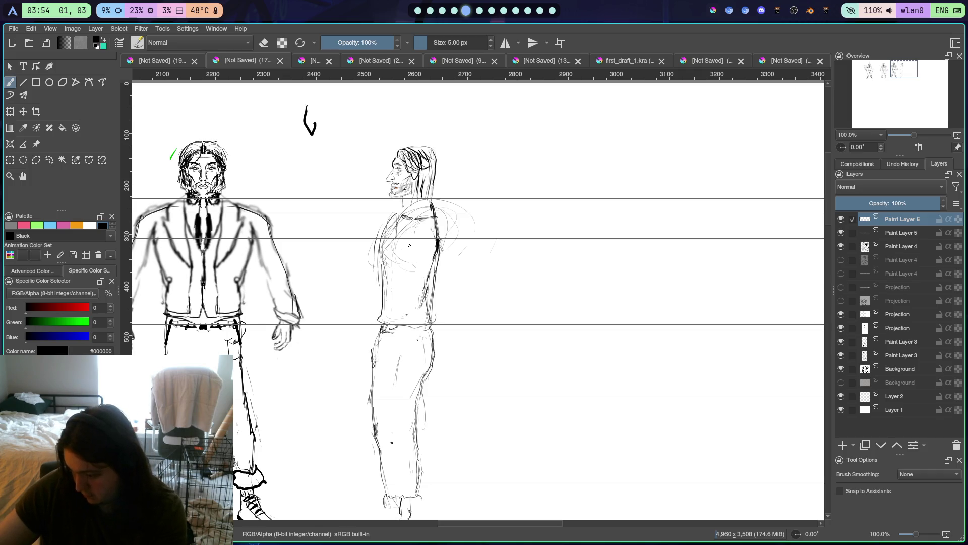
{"action": "mouse_move", "coordinate": [415, 230]}
{"action": "left_mouse_down"}
{"action": "mouse_move", "coordinate": [412, 239]}
{"action": "mouse_move", "coordinate": [399, 232]}
{"action": "mouse_move", "coordinate": [413, 233]}
{"action": "left_mouse_up"}
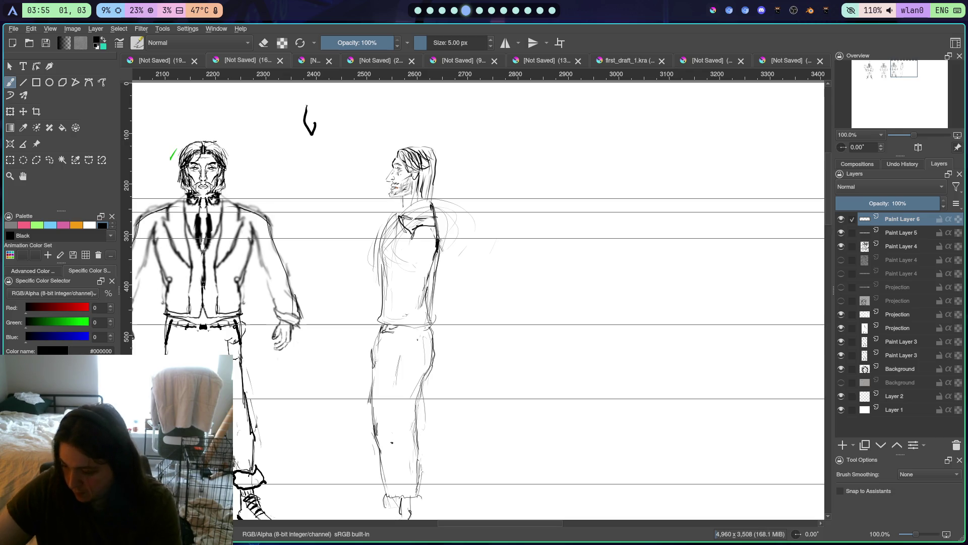
{"action": "mouse_move", "coordinate": [425, 210]}
{"action": "left_mouse_down"}
{"action": "mouse_move", "coordinate": [406, 213]}
{"action": "mouse_move", "coordinate": [433, 205]}
{"action": "mouse_move", "coordinate": [378, 269]}
{"action": "mouse_move", "coordinate": [376, 323]}
{"action": "mouse_move", "coordinate": [433, 328]}
{"action": "left_mouse_up"}
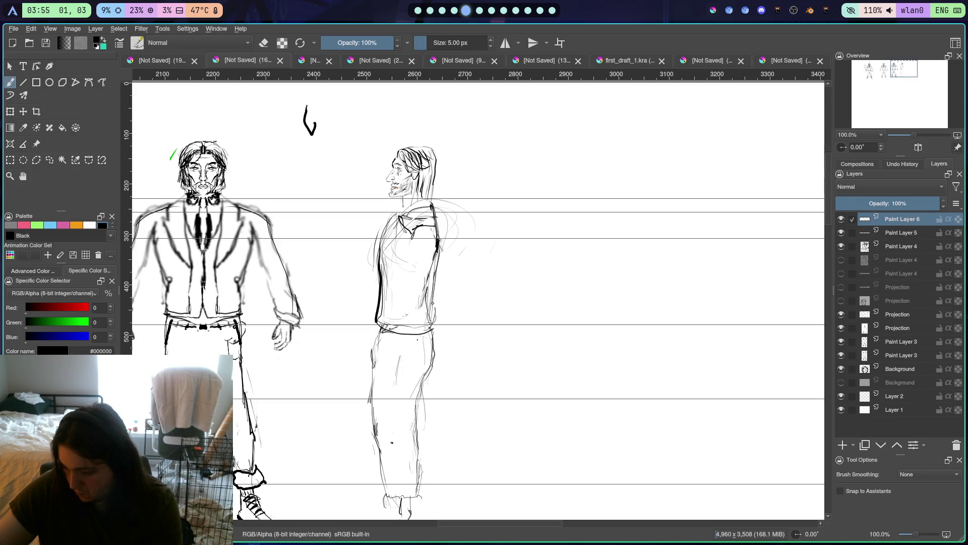
{"action": "left_click_drag", "start_coordinate": [437, 250], "coordinate": [428, 312]}
{"action": "left_click_drag", "start_coordinate": [391, 227], "coordinate": [381, 252]}
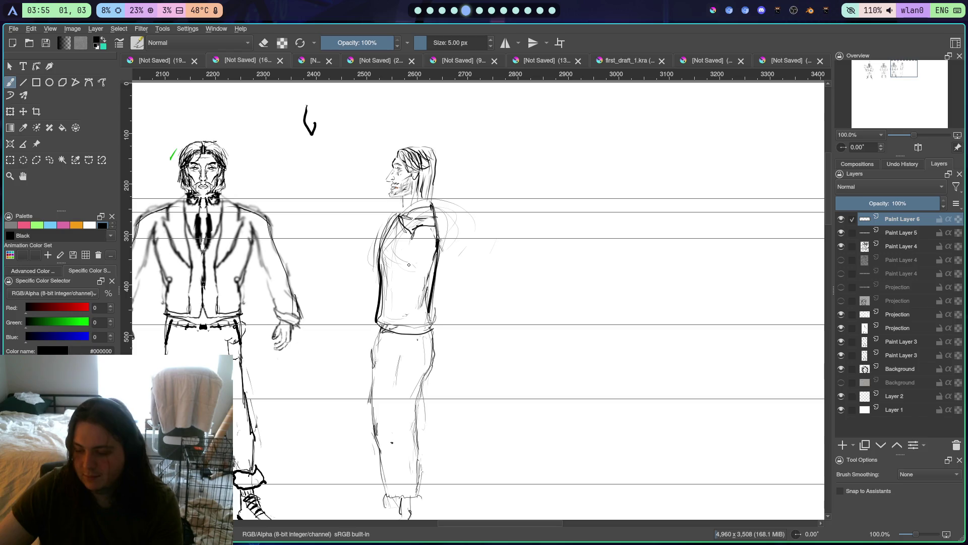
{"action": "left_click_drag", "start_coordinate": [410, 263], "coordinate": [413, 263]}
Keep the Ink-3 Gpen and darken the torso line, ink the neck collar and add a waist stroke
{"action": "right_click", "coordinate": [412, 262]}
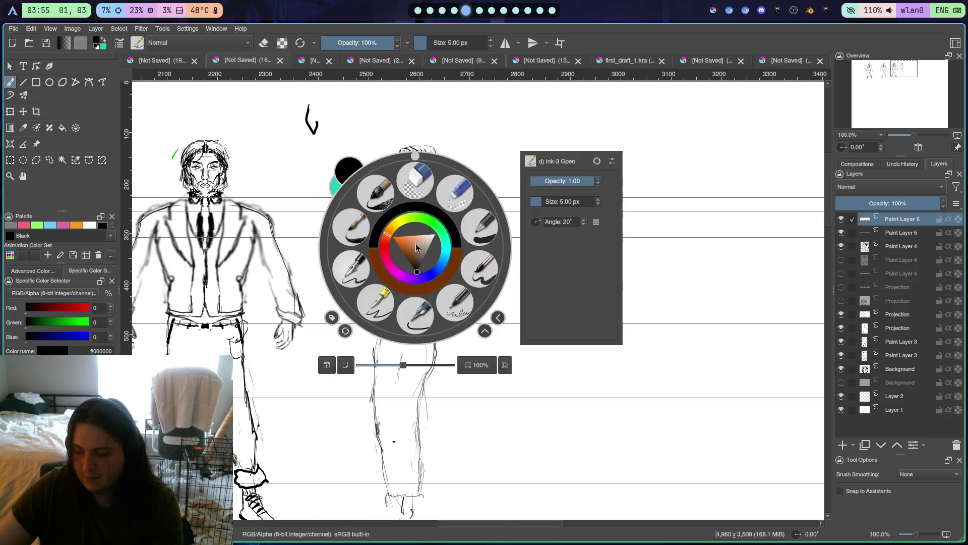
{"action": "right_click", "coordinate": [383, 272]}
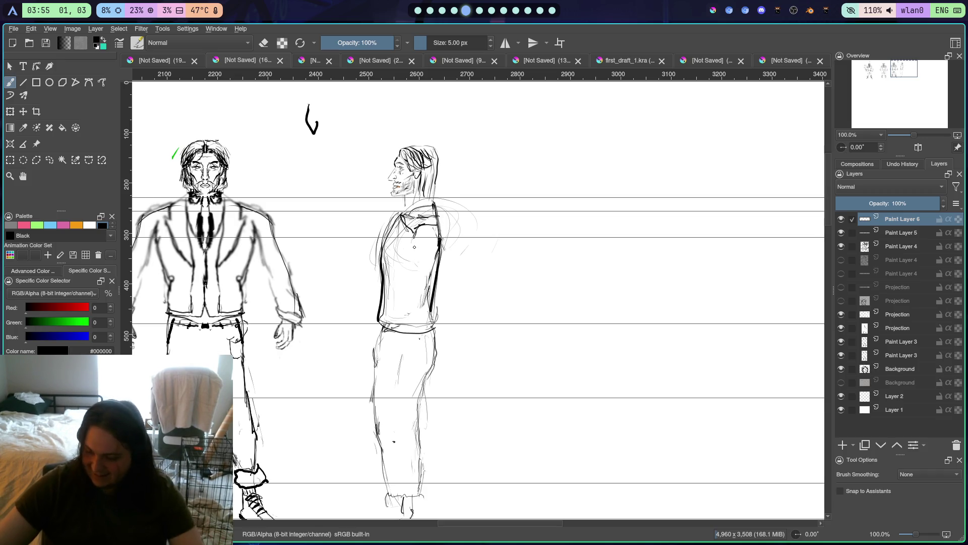
{"action": "mouse_move", "coordinate": [415, 244]}
{"action": "left_mouse_down"}
{"action": "mouse_move", "coordinate": [424, 256]}
{"action": "mouse_move", "coordinate": [422, 223]}
{"action": "left_mouse_up"}
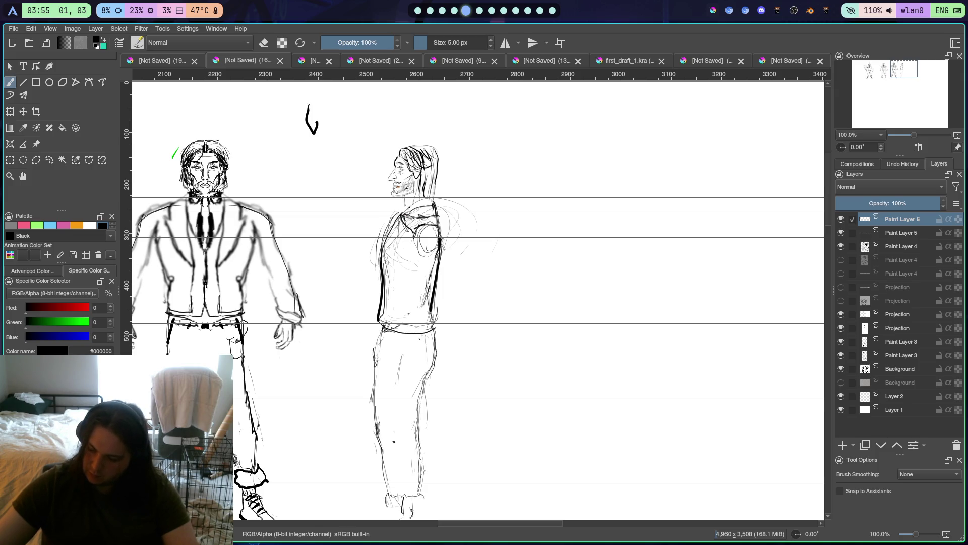
{"action": "left_click_drag", "start_coordinate": [404, 207], "coordinate": [423, 201]}
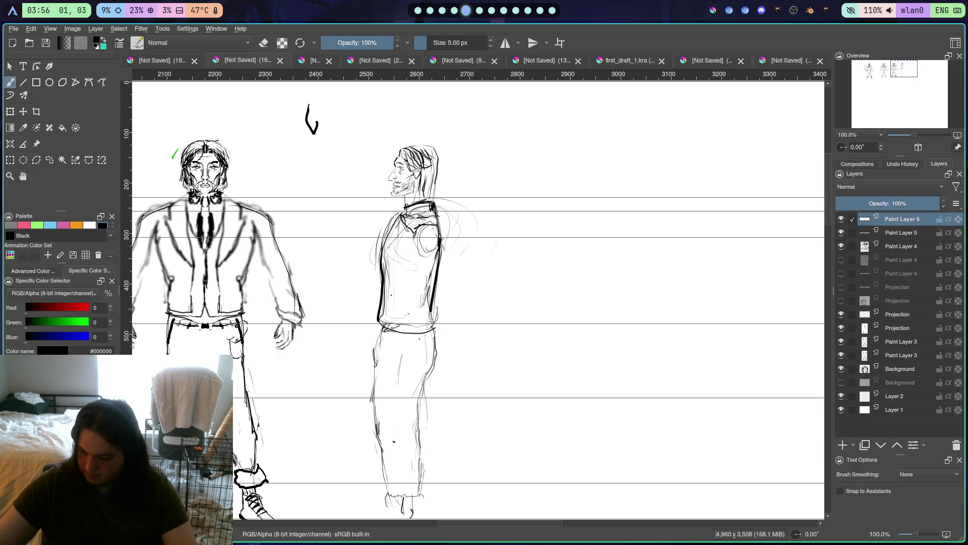
{"action": "left_click_drag", "start_coordinate": [397, 286], "coordinate": [402, 307]}
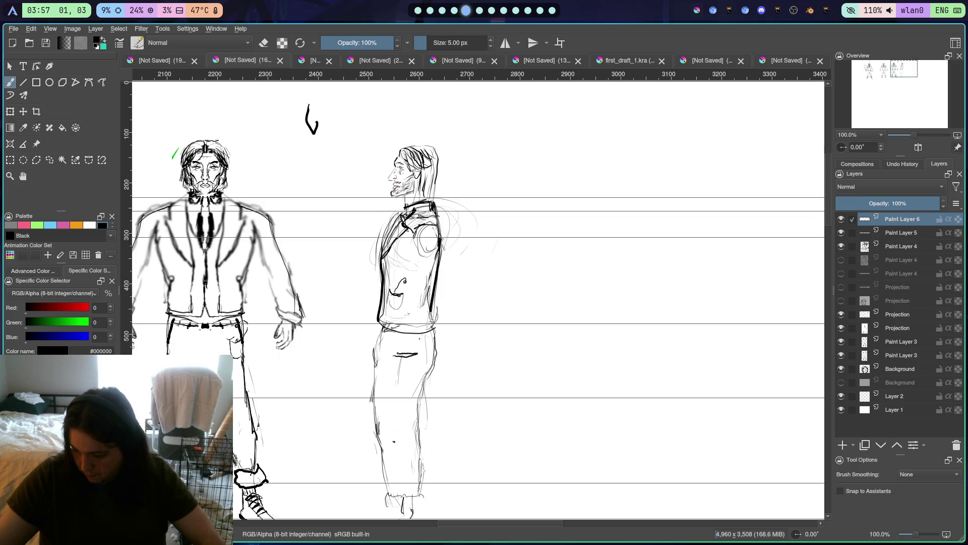
Erase the stray curl near the hand, then sketch a pocket on the side figure's trousers
{"action": "right_click", "coordinate": [423, 287]}
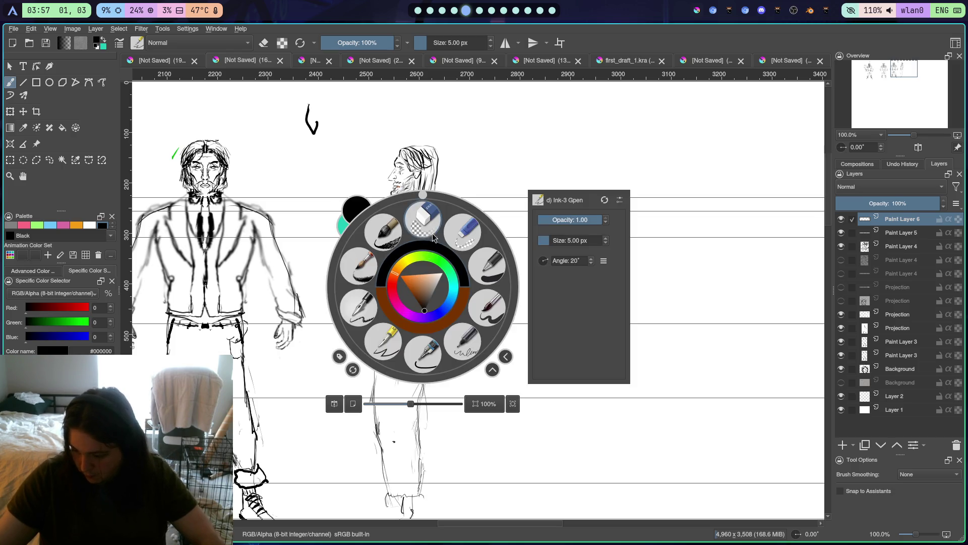
{"action": "key", "text": "e"}
{"action": "mouse_move", "coordinate": [407, 291]}
{"action": "left_mouse_down"}
{"action": "mouse_move", "coordinate": [398, 298]}
{"action": "mouse_move", "coordinate": [406, 280]}
{"action": "mouse_move", "coordinate": [391, 295]}
{"action": "left_mouse_up"}
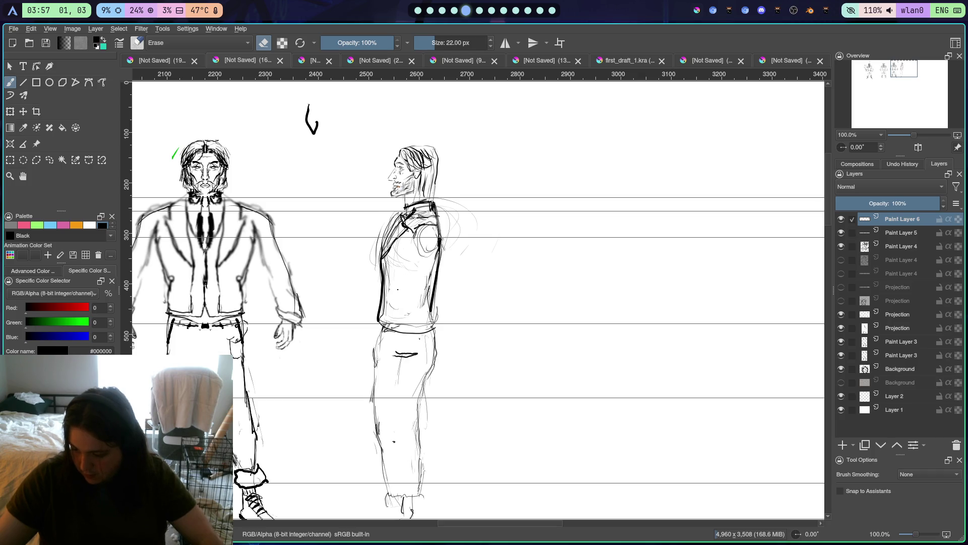
{"action": "right_click", "coordinate": [402, 338]}
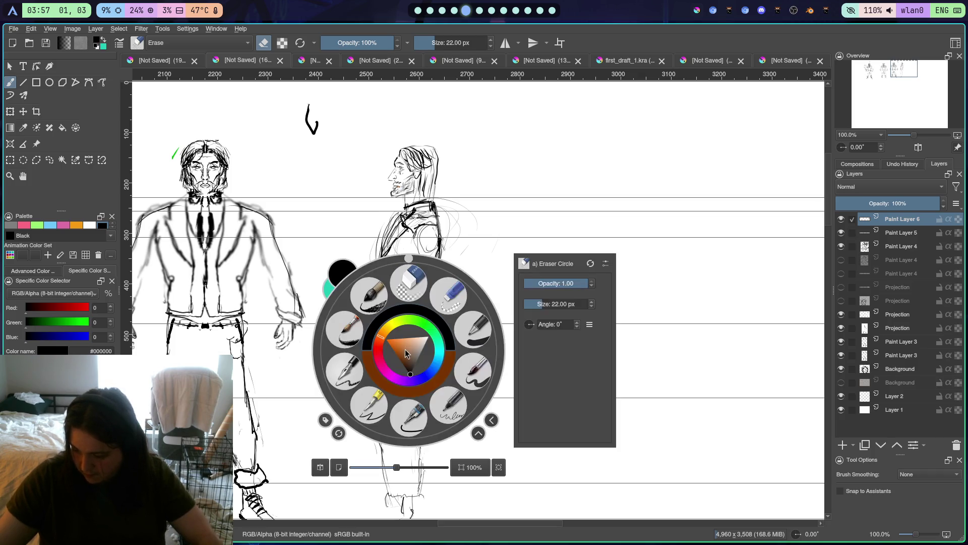
{"action": "key", "text": "e"}
{"action": "mouse_move", "coordinate": [394, 353]}
{"action": "left_mouse_down"}
{"action": "mouse_move", "coordinate": [391, 369]}
{"action": "mouse_move", "coordinate": [405, 383]}
{"action": "mouse_move", "coordinate": [422, 336]}
{"action": "left_mouse_up"}
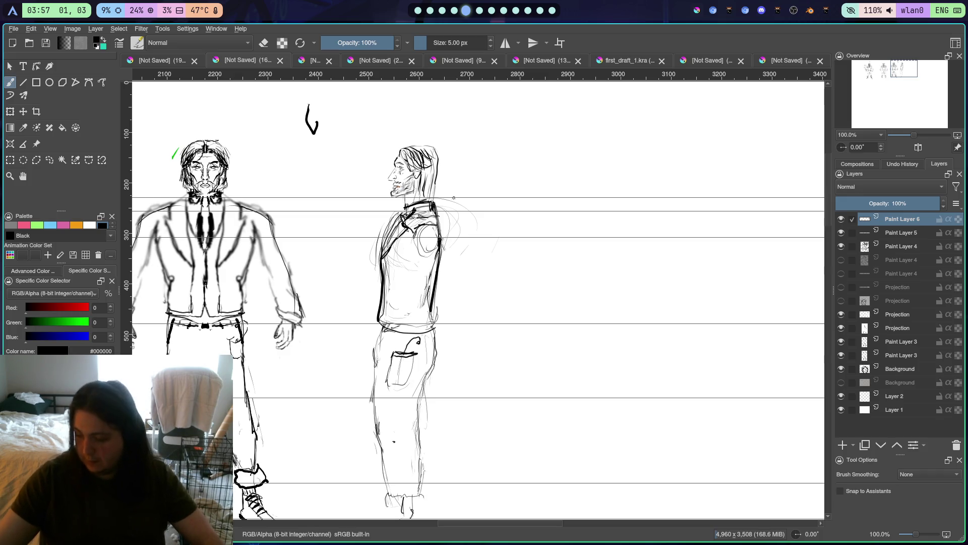
Undo a stray back stroke and erase the shoulder oval from the side figure's back
{"action": "left_click_drag", "start_coordinate": [442, 211], "coordinate": [443, 263]}
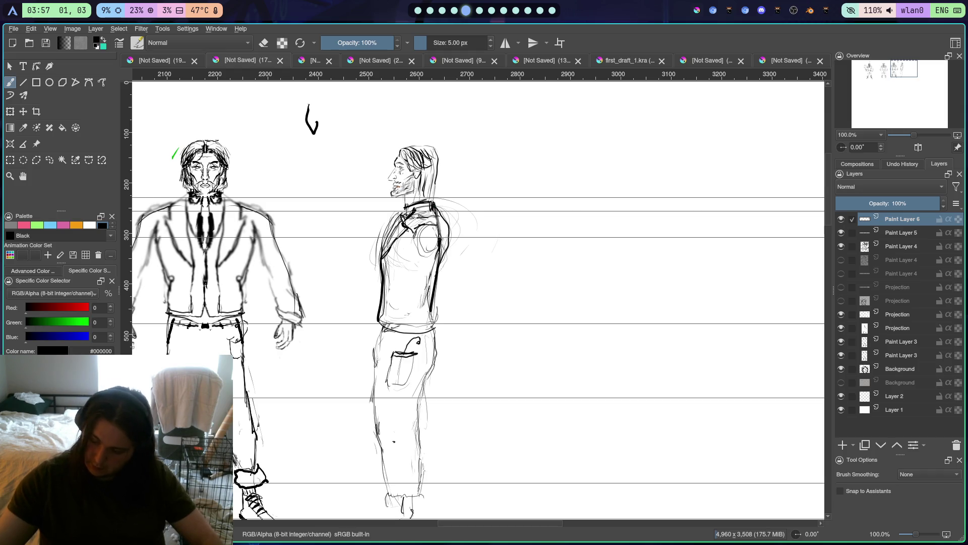
{"action": "right_click", "coordinate": [444, 262]}
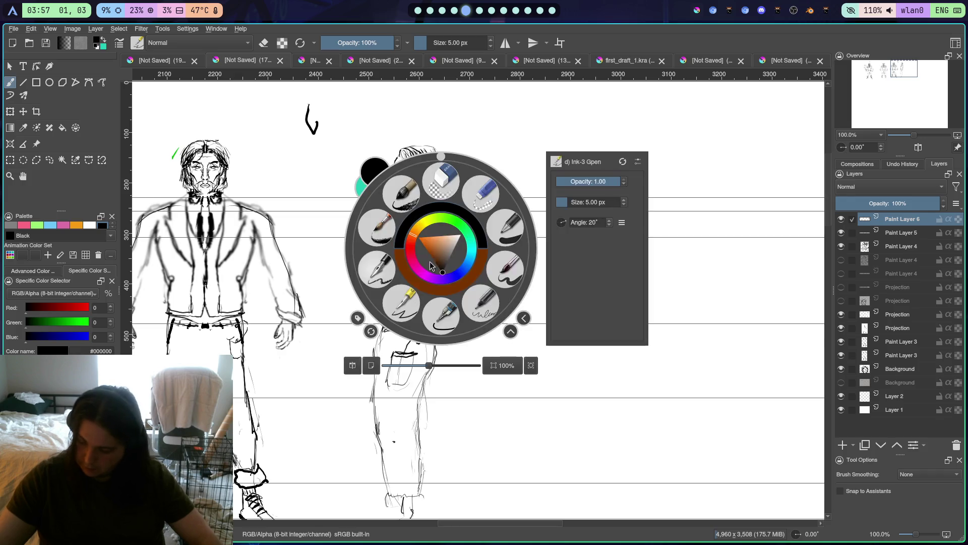
{"action": "key", "text": "ctrl+z"}
{"action": "key", "text": "e"}
{"action": "mouse_move", "coordinate": [440, 238]}
{"action": "left_mouse_down"}
{"action": "mouse_move", "coordinate": [441, 250]}
{"action": "mouse_move", "coordinate": [436, 230]}
{"action": "mouse_move", "coordinate": [426, 247]}
{"action": "mouse_move", "coordinate": [403, 248]}
{"action": "mouse_move", "coordinate": [434, 263]}
{"action": "mouse_move", "coordinate": [420, 303]}
{"action": "mouse_move", "coordinate": [404, 315]}
{"action": "mouse_move", "coordinate": [393, 282]}
{"action": "mouse_move", "coordinate": [398, 223]}
{"action": "mouse_move", "coordinate": [389, 238]}
{"action": "left_mouse_up"}
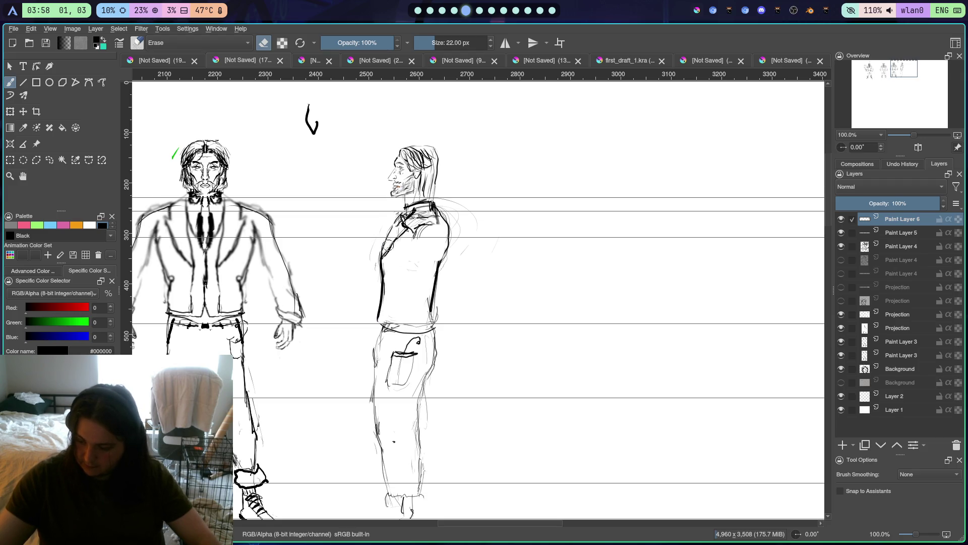
Sketch an oval shoulder on the side figure and erase stray strokes around it
{"action": "right_click", "coordinate": [391, 313]}
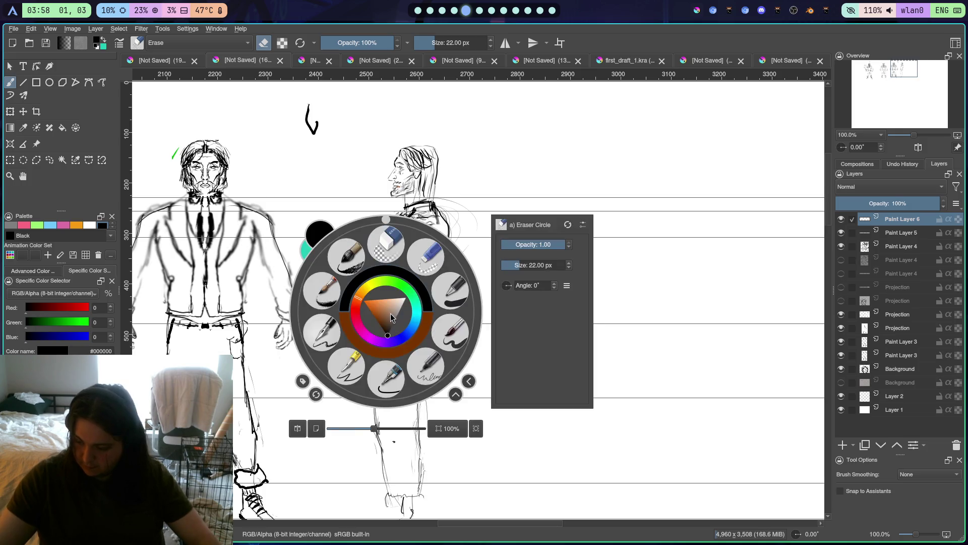
{"action": "key", "text": "e"}
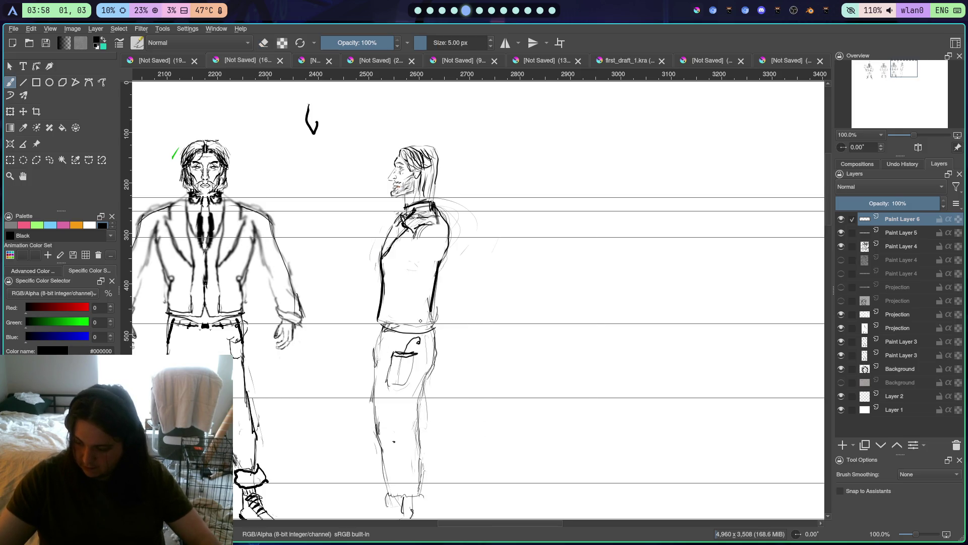
{"action": "left_click_drag", "start_coordinate": [380, 320], "coordinate": [432, 317]}
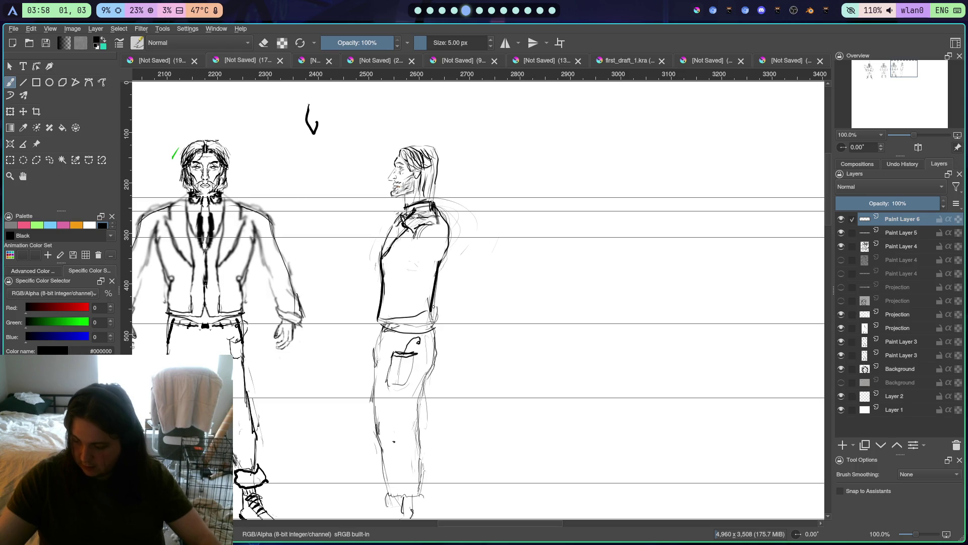
{"action": "key", "text": "ctrl+z"}
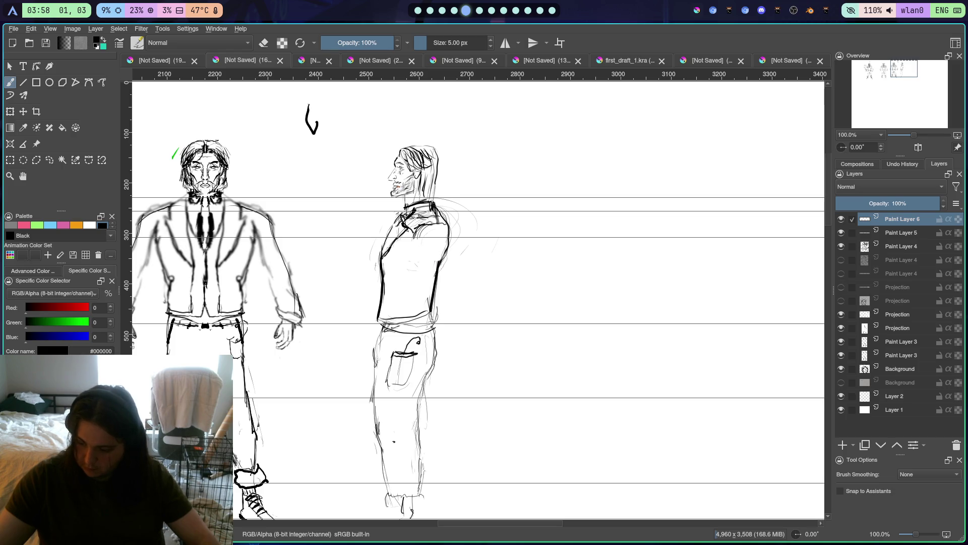
{"action": "left_click_drag", "start_coordinate": [436, 236], "coordinate": [435, 237]}
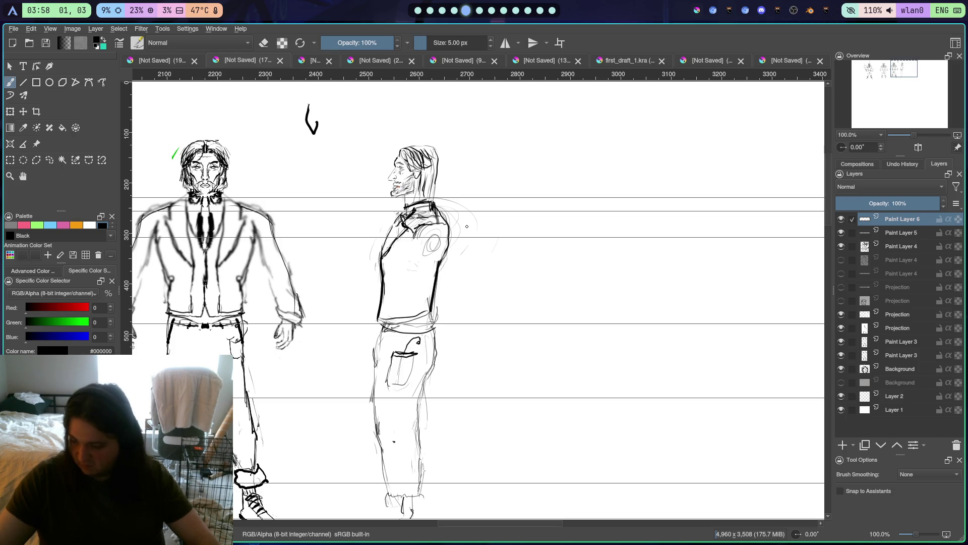
{"action": "right_click", "coordinate": [447, 212]}
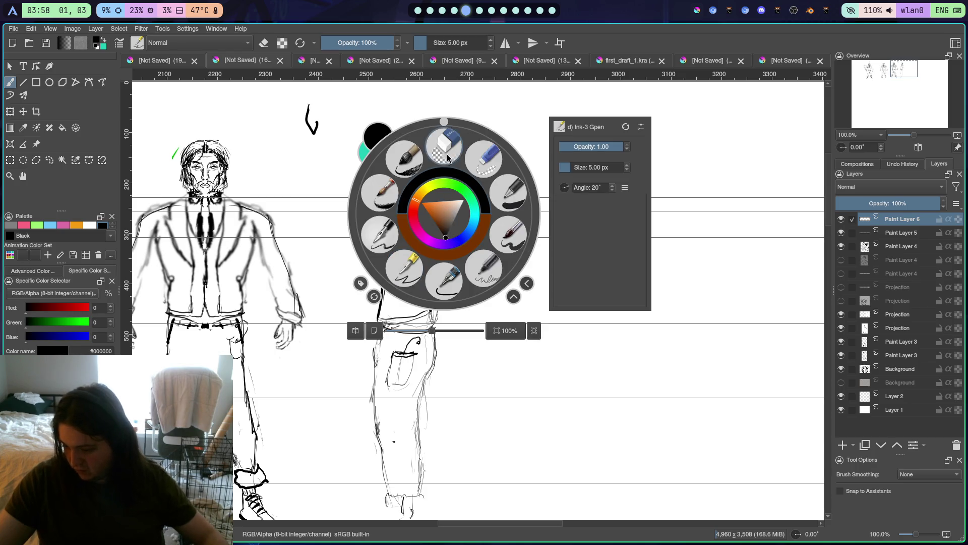
{"action": "key", "text": "e"}
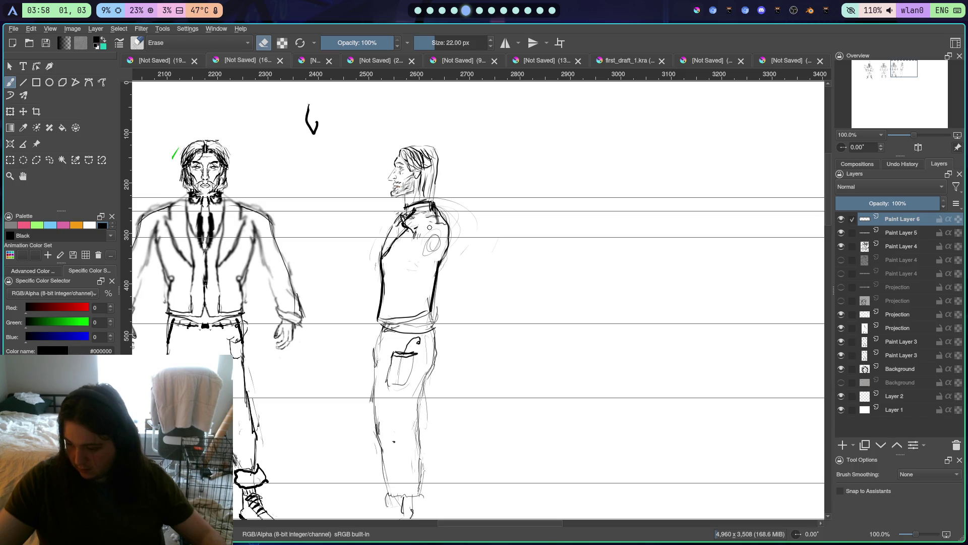
{"action": "mouse_move", "coordinate": [412, 215]}
{"action": "left_mouse_down"}
{"action": "mouse_move", "coordinate": [427, 210]}
{"action": "mouse_move", "coordinate": [432, 220]}
{"action": "mouse_move", "coordinate": [415, 215]}
{"action": "left_mouse_up"}
Select the 5 px ink pen and ink dark collar strokes at the side figure's neck
{"action": "right_click", "coordinate": [413, 235]}
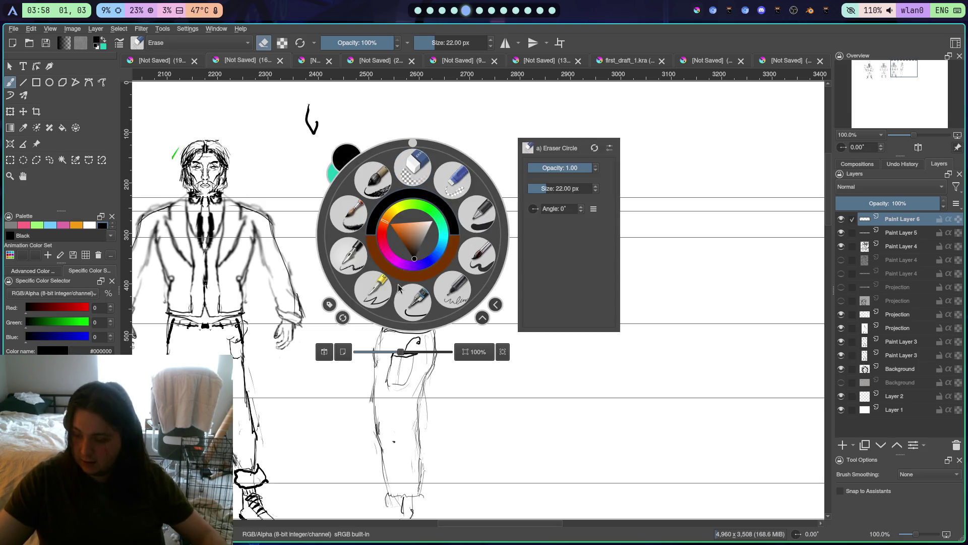
{"action": "left_click", "coordinate": [376, 292]}
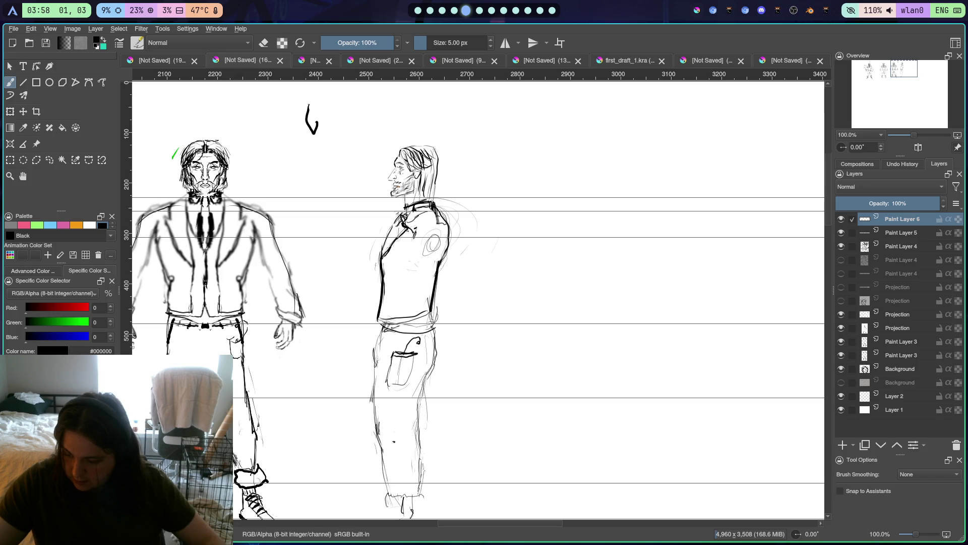
{"action": "left_click_drag", "start_coordinate": [422, 211], "coordinate": [407, 216]}
{"action": "right_click", "coordinate": [409, 211]}
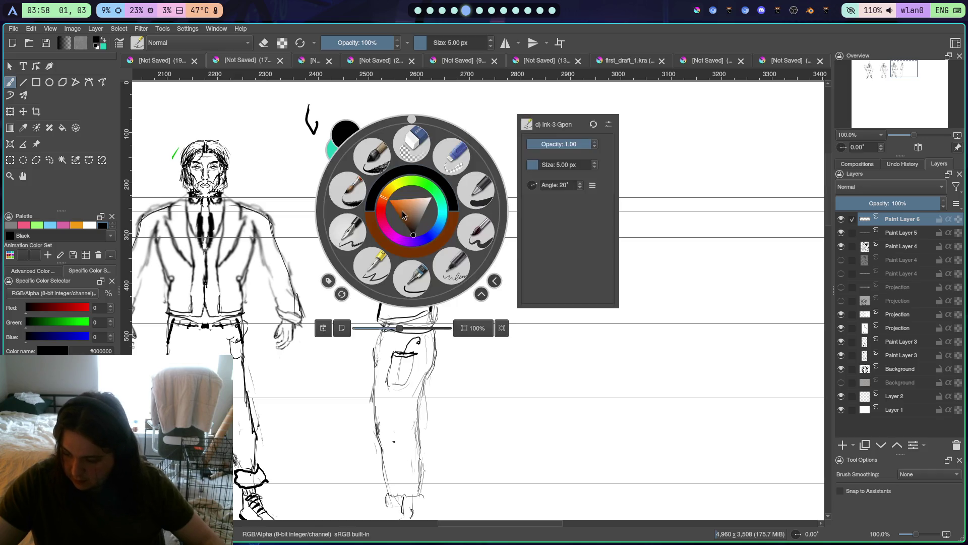
{"action": "left_click", "coordinate": [311, 238]}
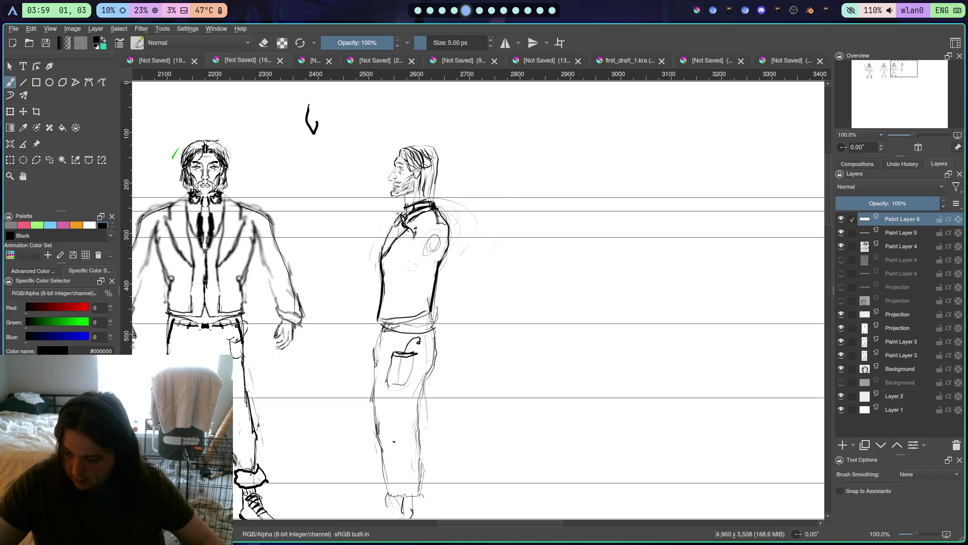
{"action": "mouse_move", "coordinate": [398, 221]}
{"action": "left_mouse_down"}
{"action": "mouse_move", "coordinate": [407, 207]}
{"action": "mouse_move", "coordinate": [390, 239]}
{"action": "left_mouse_up"}
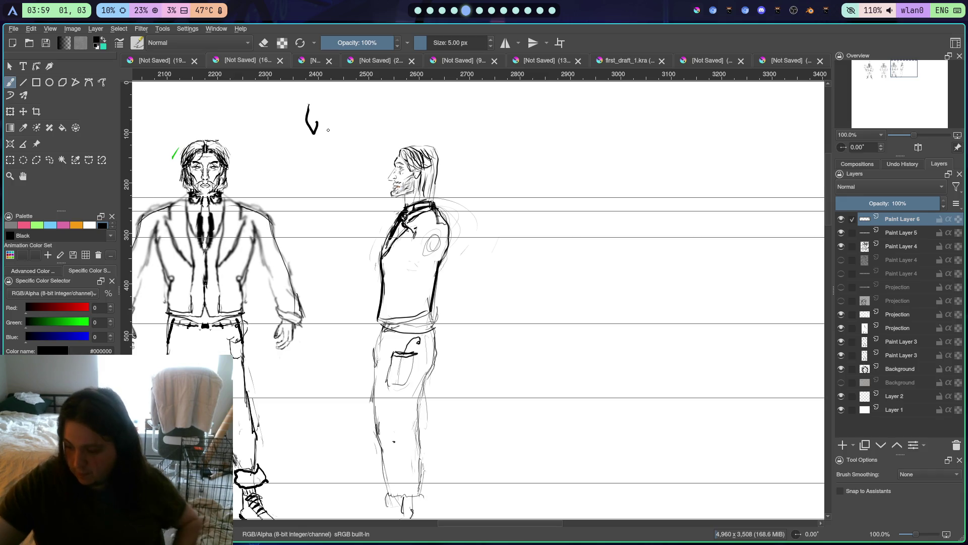
Close a small squiggle into a loop and ink the trouser edges at the back, hip and front
{"action": "mouse_move", "coordinate": [310, 106]}
{"action": "left_mouse_down"}
{"action": "mouse_move", "coordinate": [319, 121]}
{"action": "mouse_move", "coordinate": [309, 130]}
{"action": "mouse_move", "coordinate": [317, 110]}
{"action": "mouse_move", "coordinate": [309, 163]}
{"action": "left_mouse_up"}
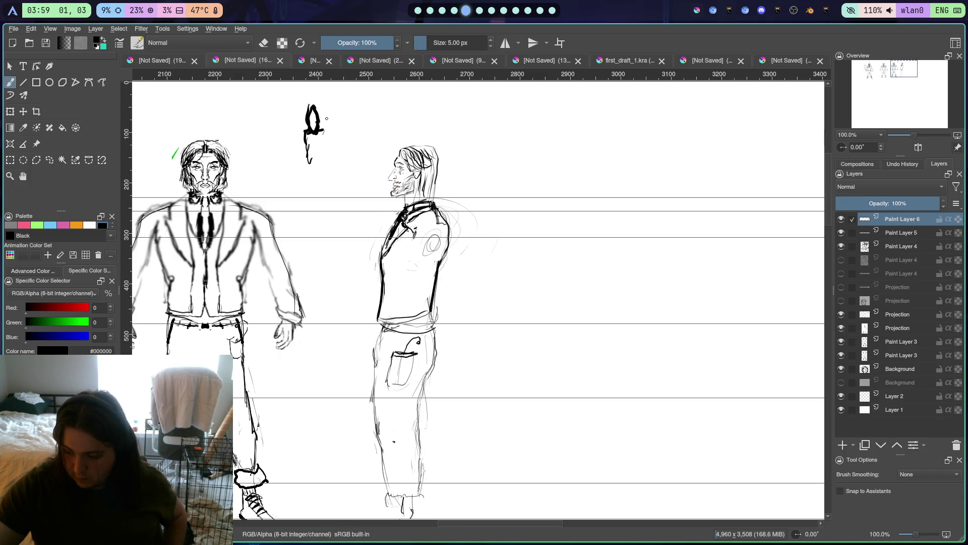
{"action": "left_click_drag", "start_coordinate": [321, 119], "coordinate": [332, 115]}
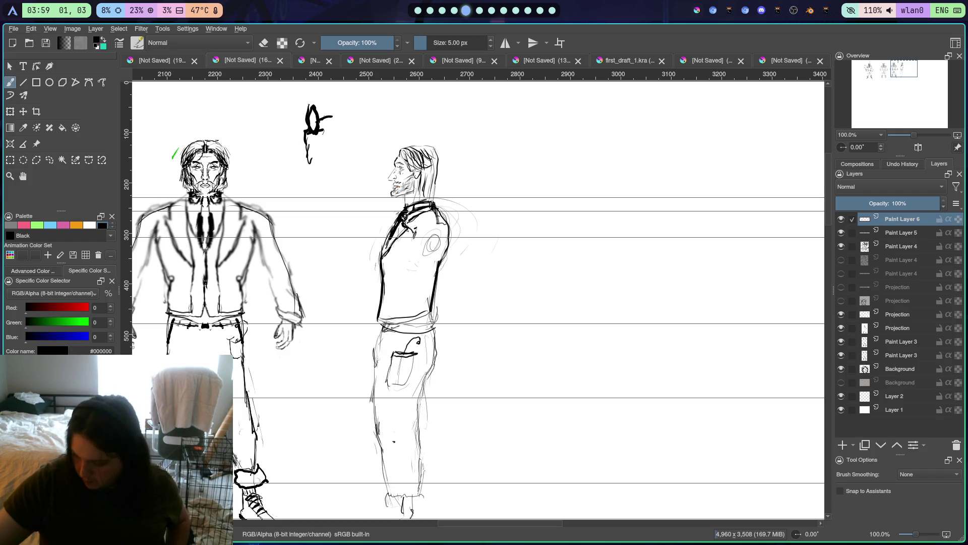
{"action": "mouse_move", "coordinate": [384, 329]}
{"action": "left_mouse_down"}
{"action": "mouse_move", "coordinate": [372, 426]}
{"action": "mouse_move", "coordinate": [387, 492]}
{"action": "mouse_move", "coordinate": [414, 492]}
{"action": "left_mouse_up"}
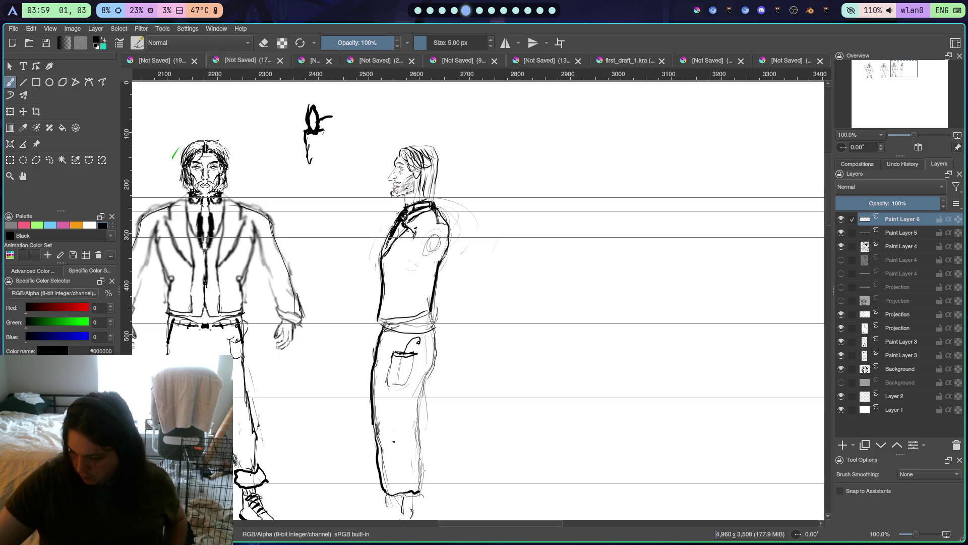
{"action": "left_click_drag", "start_coordinate": [430, 320], "coordinate": [436, 351]}
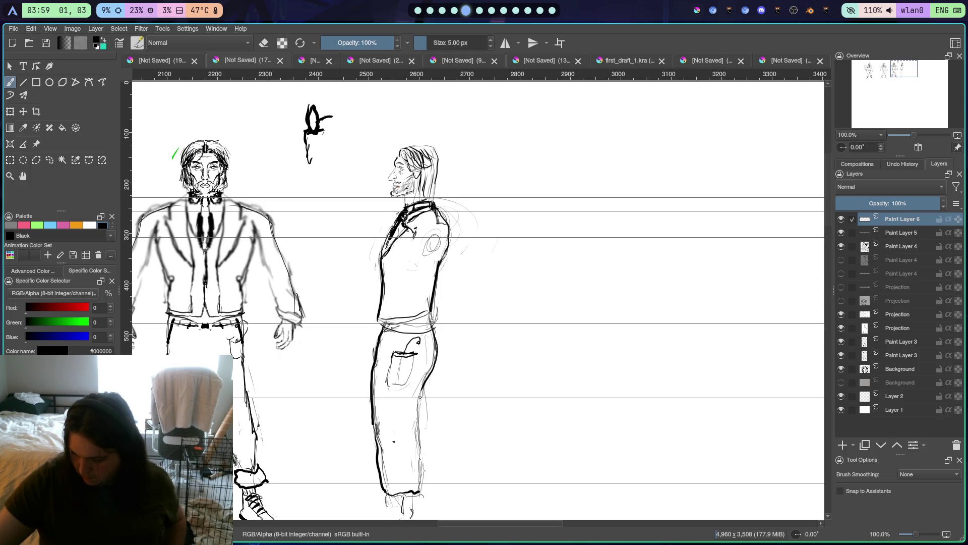
{"action": "left_click_drag", "start_coordinate": [420, 391], "coordinate": [419, 488]}
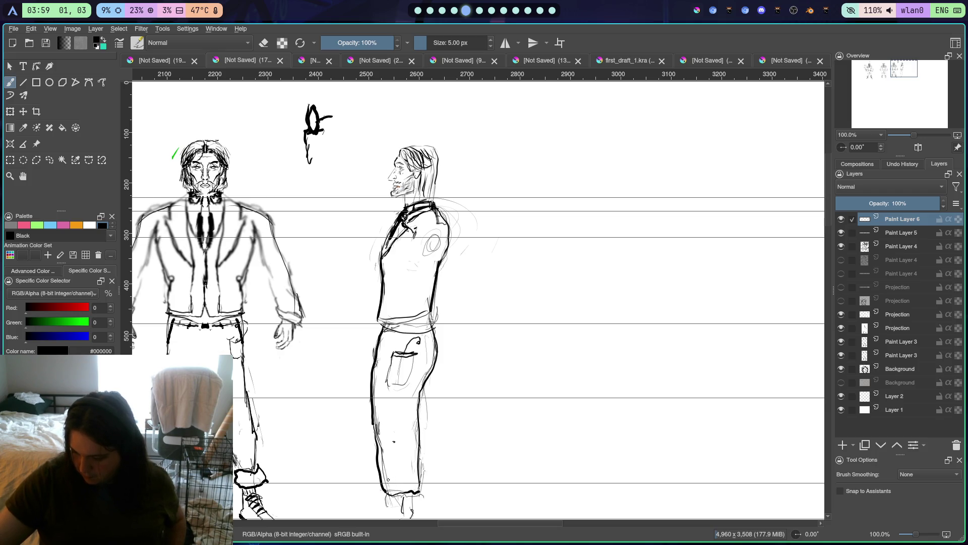
Erase the lower leg and foot lines with the 22 px eraser, then return to the 5 px pen
{"action": "right_click", "coordinate": [388, 465]}
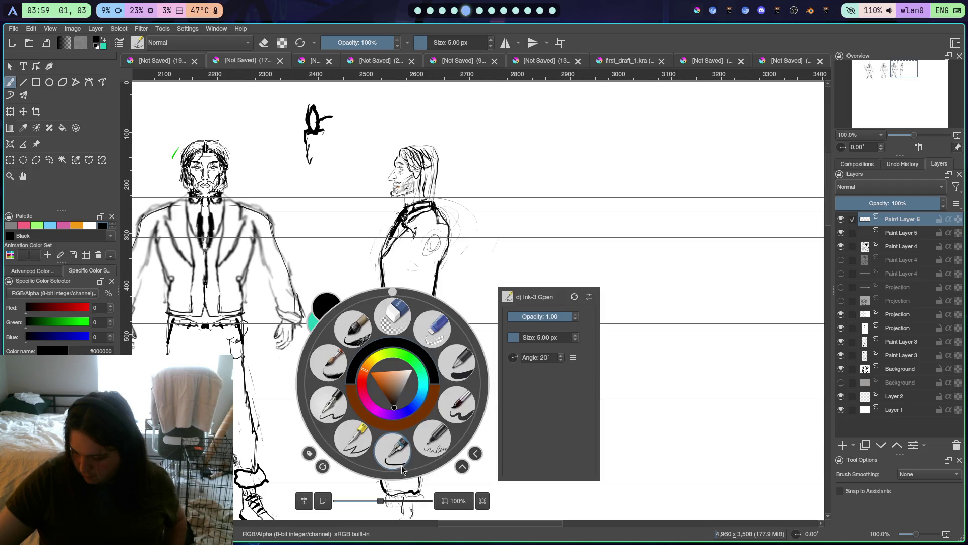
{"action": "left_click", "coordinate": [392, 332]}
{"action": "mouse_move", "coordinate": [393, 478]}
{"action": "left_mouse_down"}
{"action": "mouse_move", "coordinate": [385, 484]}
{"action": "mouse_move", "coordinate": [409, 492]}
{"action": "mouse_move", "coordinate": [401, 504]}
{"action": "mouse_move", "coordinate": [412, 484]}
{"action": "left_mouse_up"}
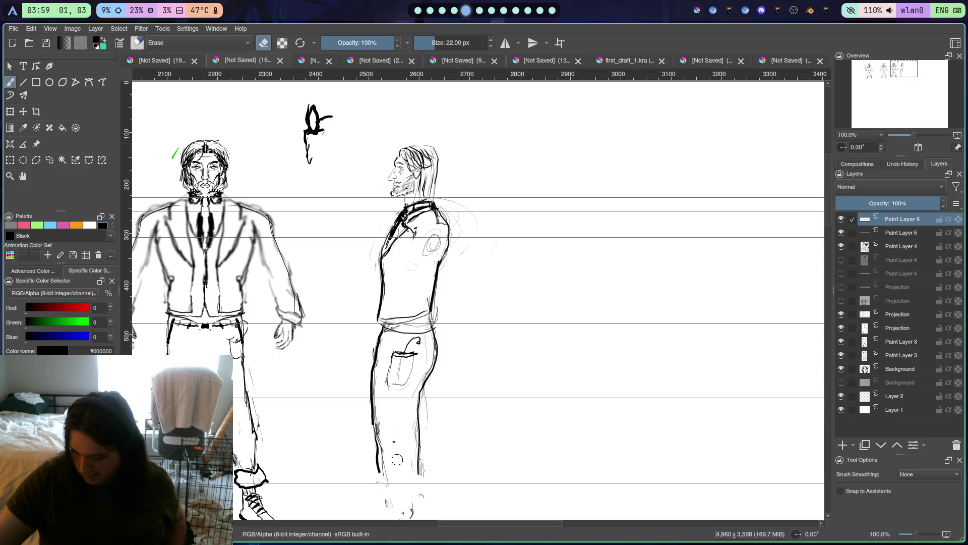
{"action": "right_click", "coordinate": [378, 461]}
{"action": "left_click", "coordinate": [348, 435]}
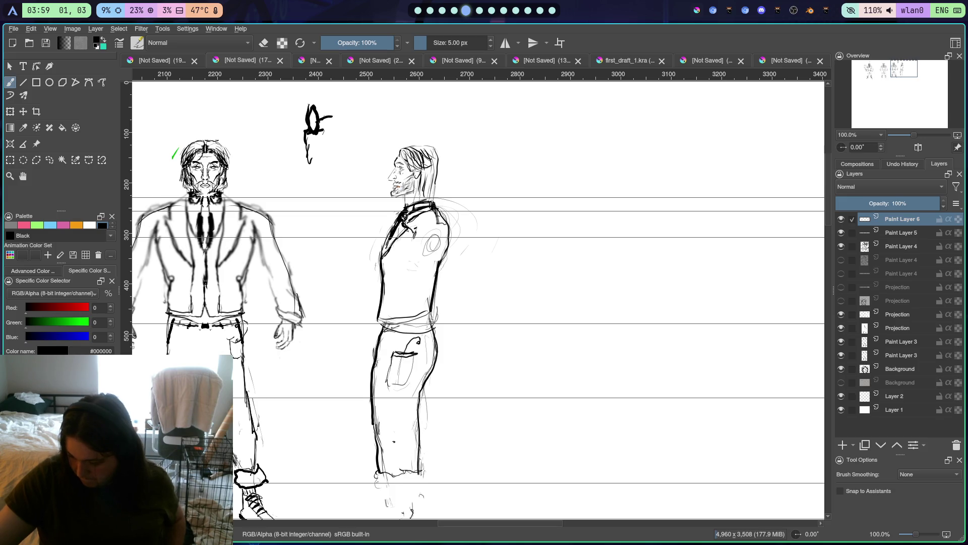
Draw the side figure's trouser cuff and a shoe with sole, toe, ankle and top edge, then zoom out
{"action": "key", "text": "ctrl+z"}
{"action": "left_click_drag", "start_coordinate": [474, 447], "coordinate": [463, 312]}
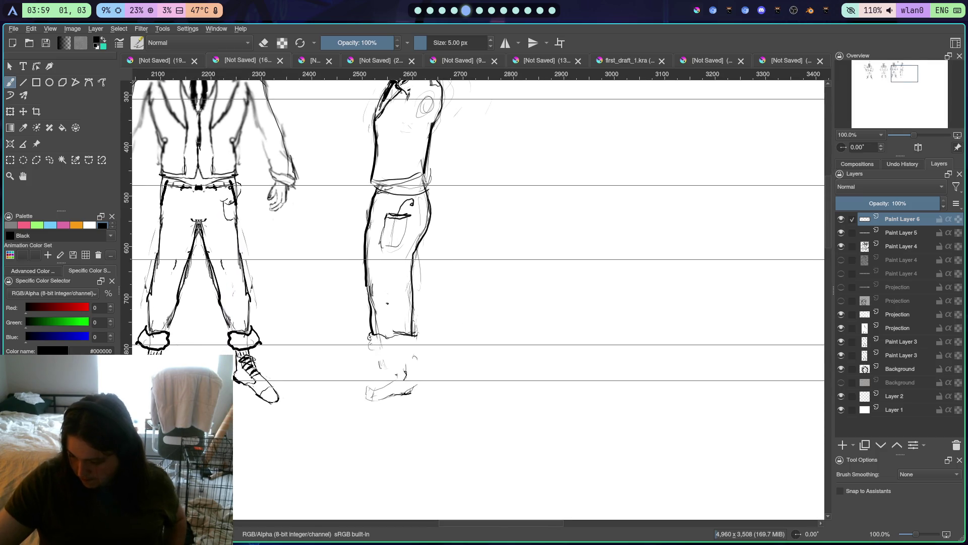
{"action": "left_click_drag", "start_coordinate": [372, 360], "coordinate": [423, 358]}
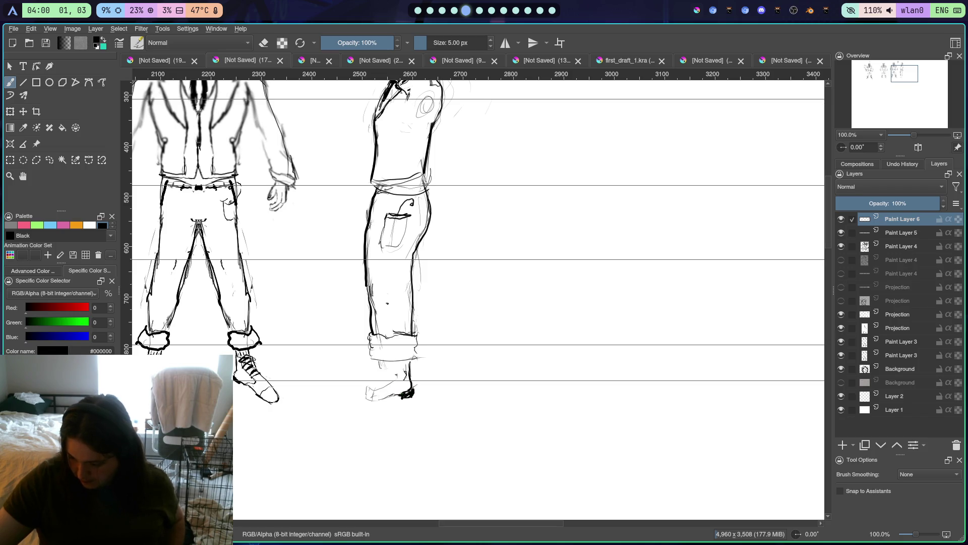
{"action": "left_click_drag", "start_coordinate": [399, 397], "coordinate": [357, 398]}
{"action": "left_click_drag", "start_coordinate": [361, 387], "coordinate": [356, 397]}
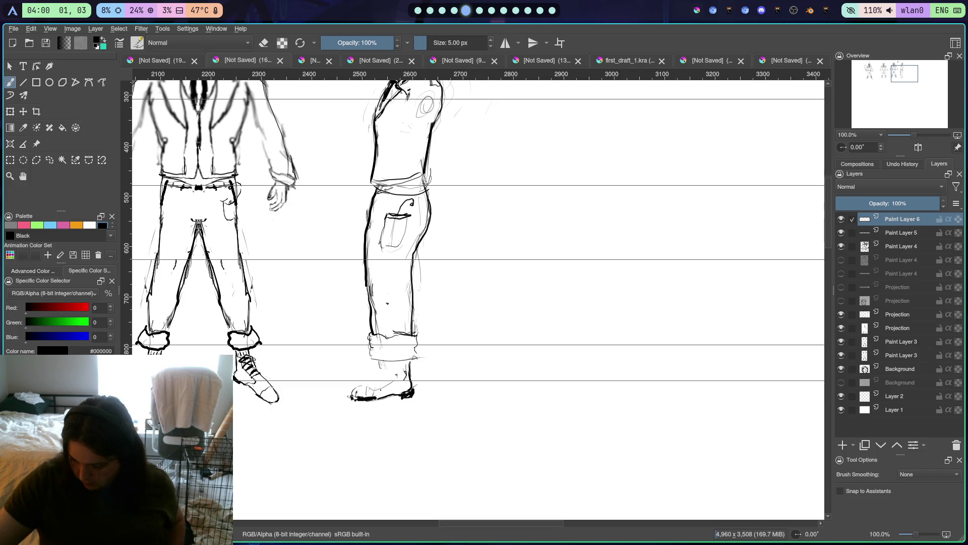
{"action": "left_click", "coordinate": [389, 392]}
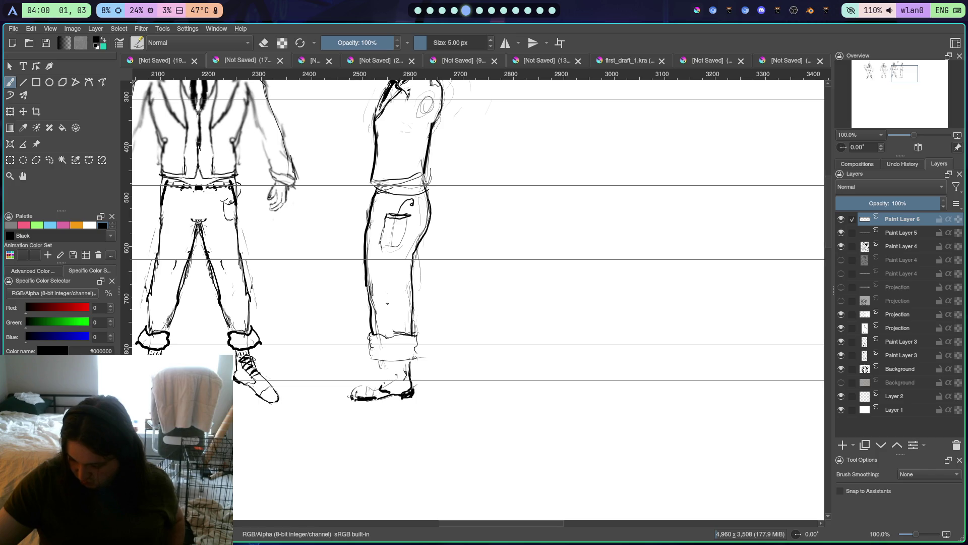
{"action": "left_click_drag", "start_coordinate": [402, 369], "coordinate": [394, 380]}
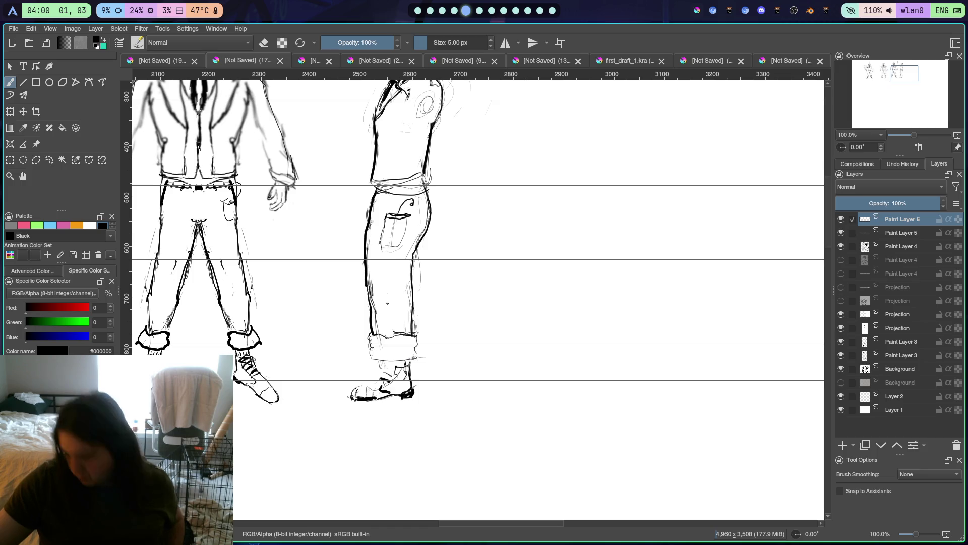
{"action": "left_click_drag", "start_coordinate": [353, 387], "coordinate": [383, 384]}
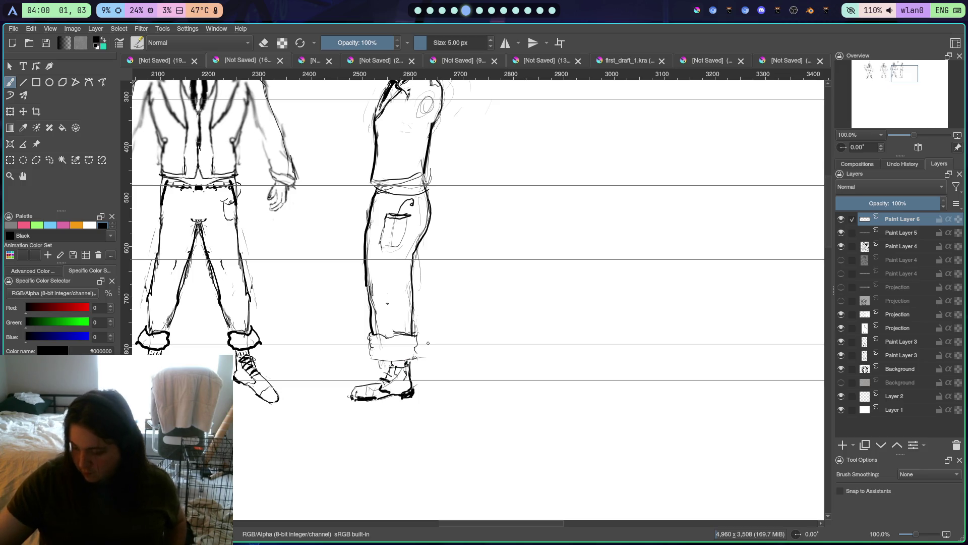
{"action": "key", "text": "minus"}
{"action": "key", "text": "minus"}
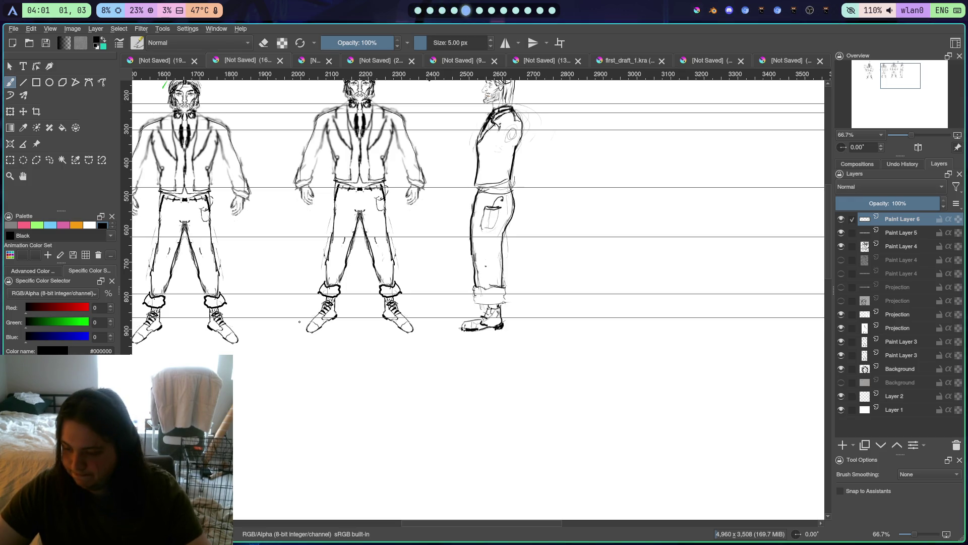
Check the other open document, return to the sketch and bring up the File menu
{"action": "left_click", "coordinate": [141, 61]}
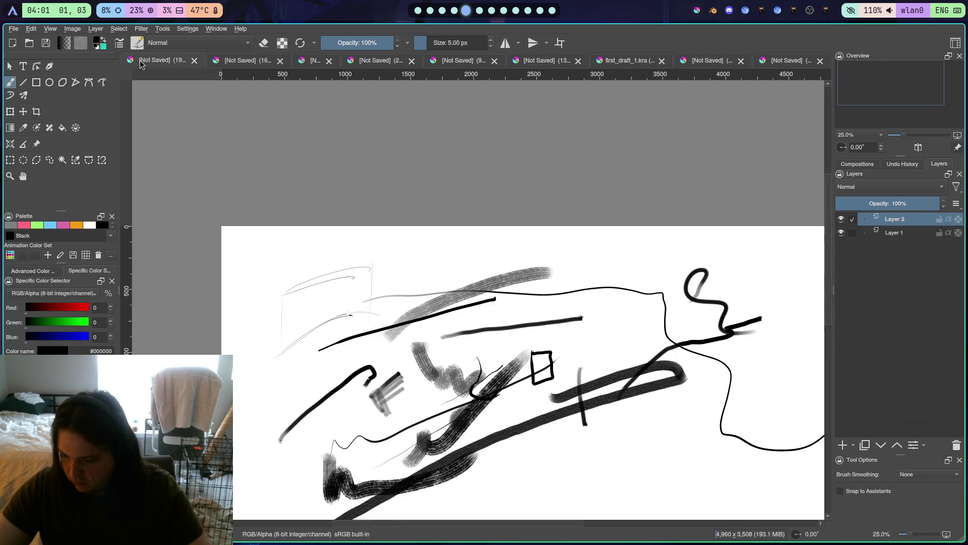
{"action": "left_click", "coordinate": [242, 63]}
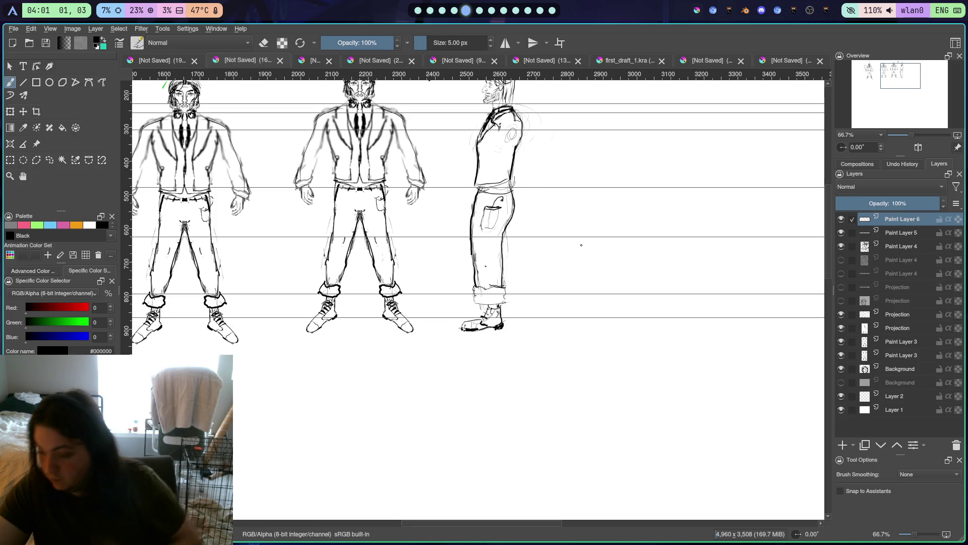
{"action": "left_click", "coordinate": [13, 28]}
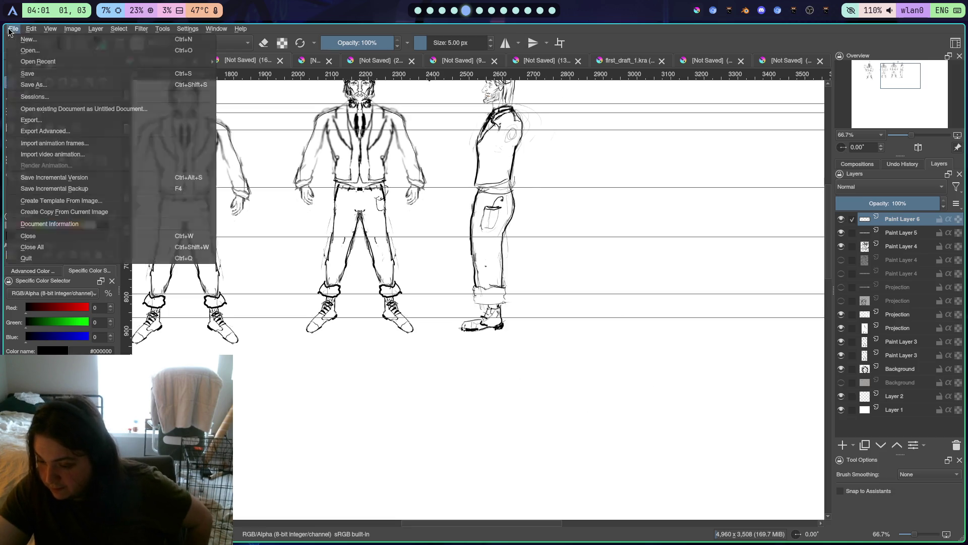
Save the sheet under the new name 'second draft'
{"action": "left_click", "coordinate": [49, 73]}
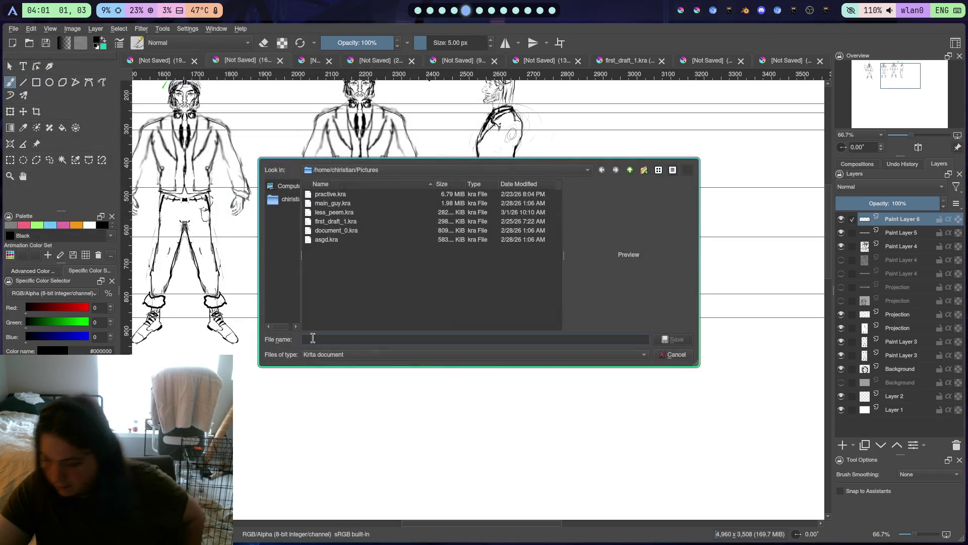
{"action": "type", "text": "second draft"}
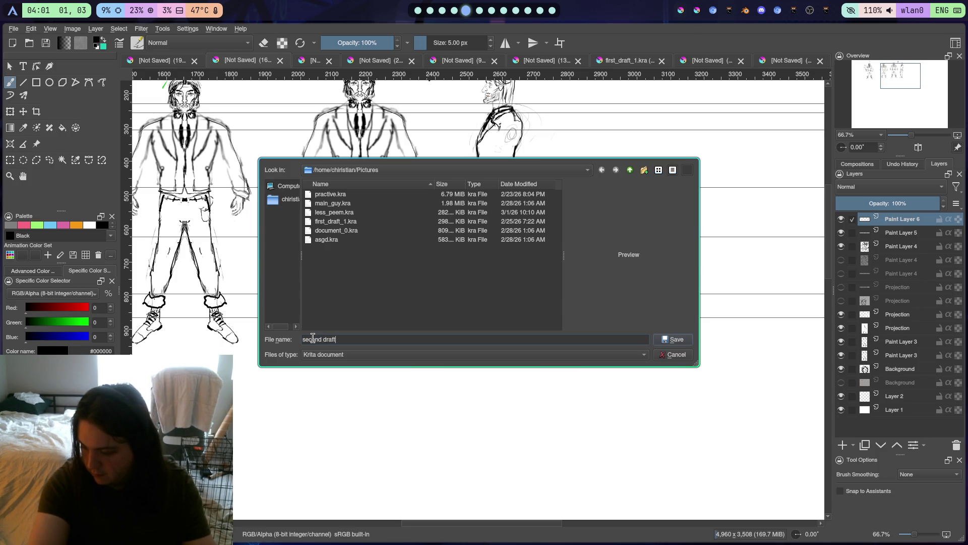
{"action": "key", "text": "Return"}
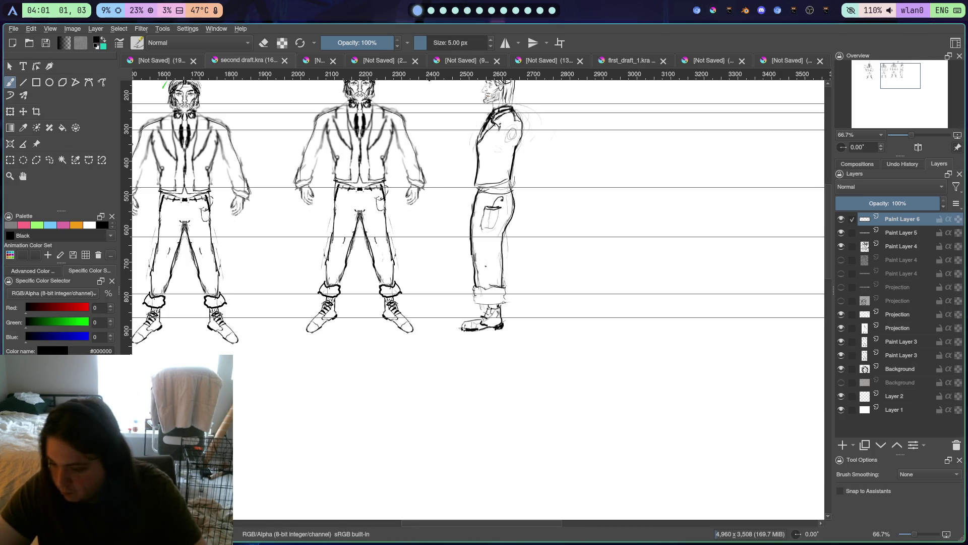
Export the sheet as 'second draft.png', accepting the default PNG settings
{"action": "left_click", "coordinate": [12, 30]}
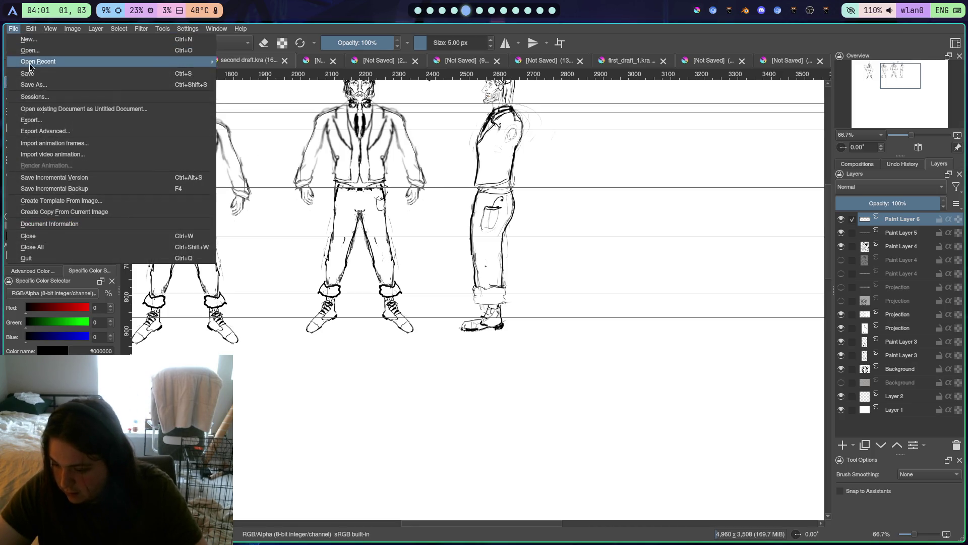
{"action": "left_click", "coordinate": [40, 122]}
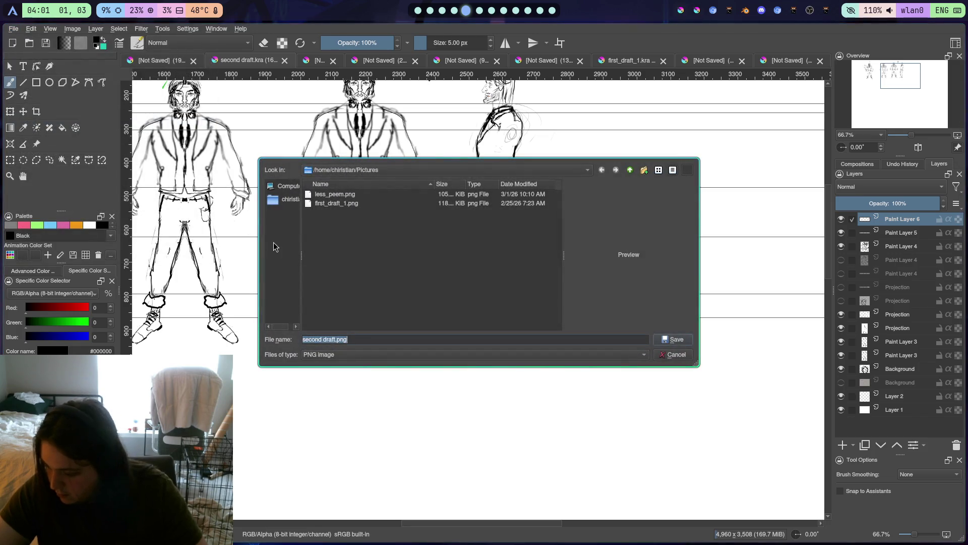
{"action": "type", "text": "second"}
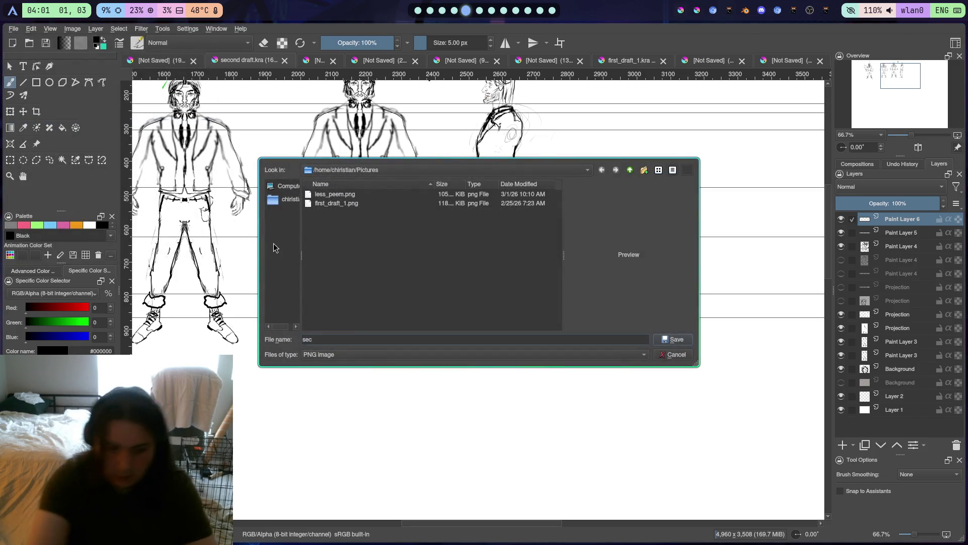
{"action": "type", "text": " draft"}
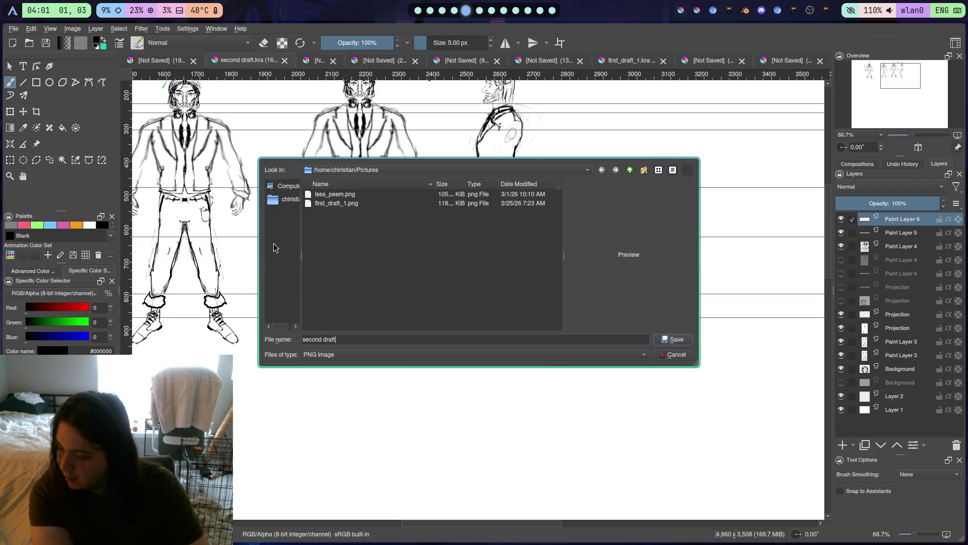
{"action": "key", "text": "Return"}
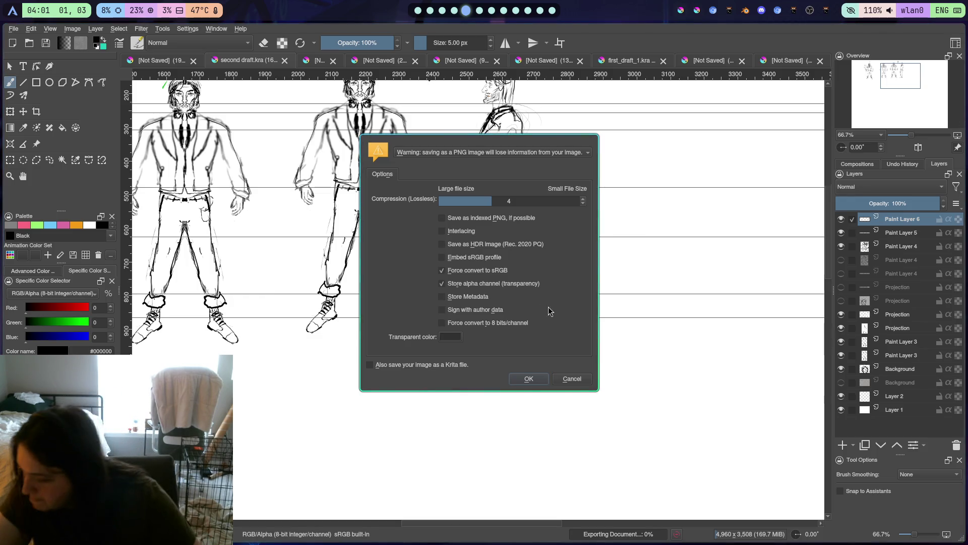
{"action": "left_click", "coordinate": [543, 378]}
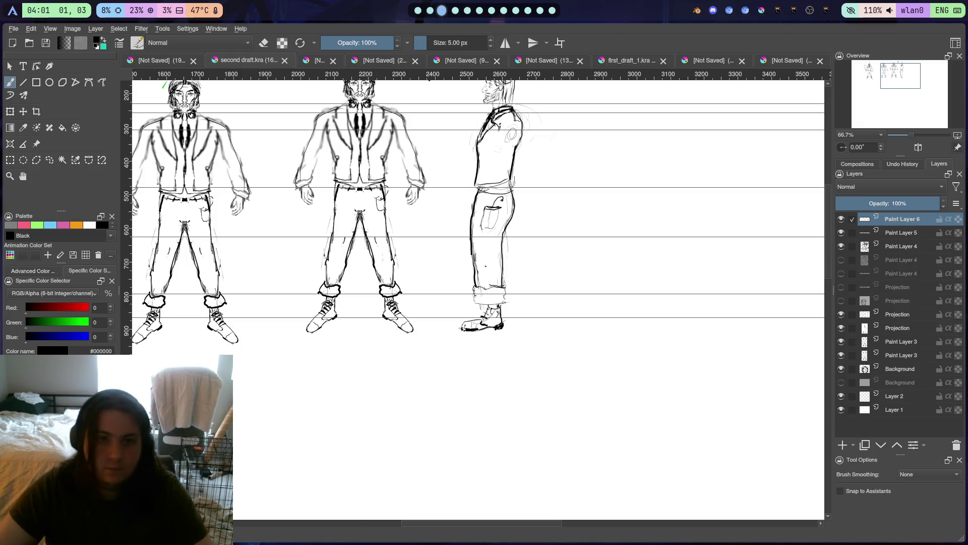
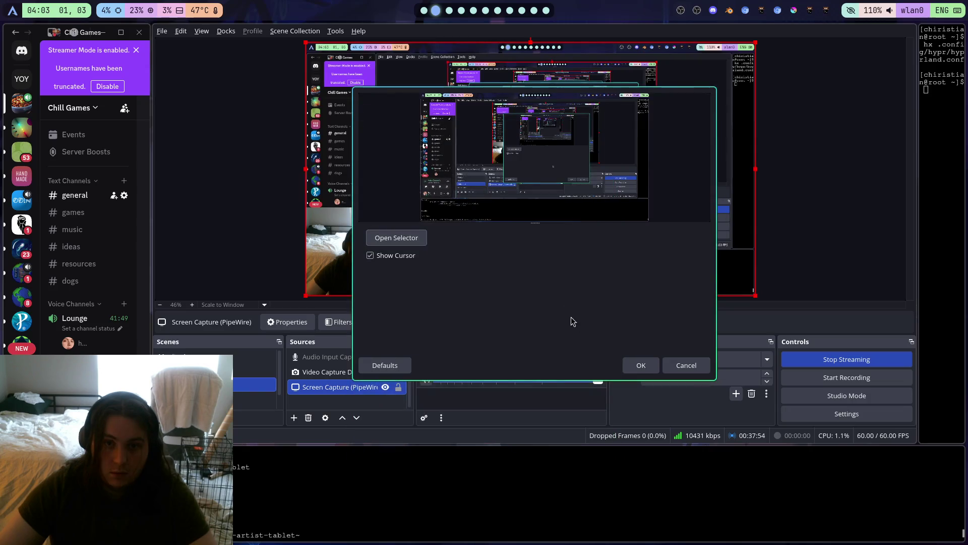
Confirm the Screen Capture (PipeWire) properties so OBS shows the Blender scene with the cube
{"action": "left_click", "coordinate": [640, 365]}
{"action": "scroll", "coordinate": [461, 250], "scroll_direction": "up", "scroll_amount": 4}
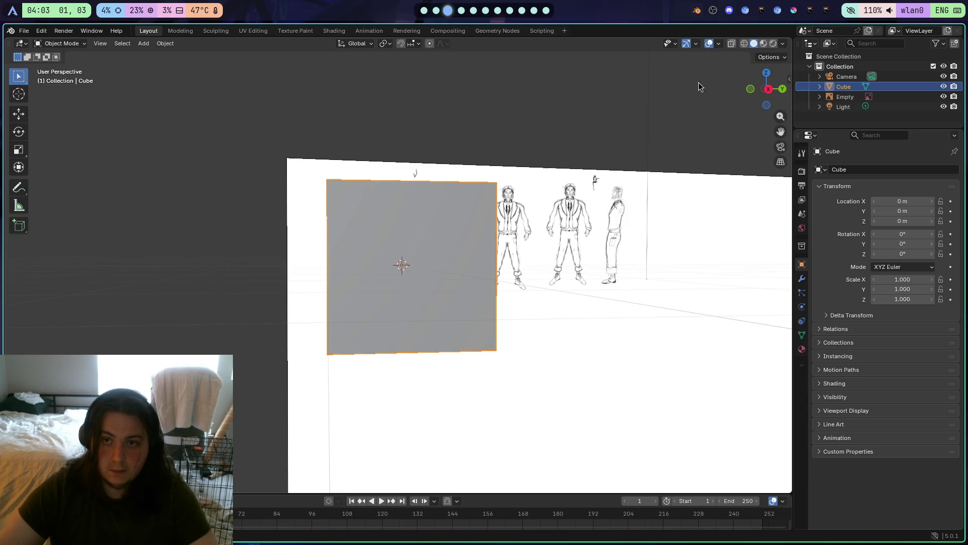
Set the cube's Z scale to 2, undoing an accidental Y scale of 2 so X and Y stay 1
{"action": "scroll", "coordinate": [583, 169], "scroll_direction": "down", "scroll_amount": 2}
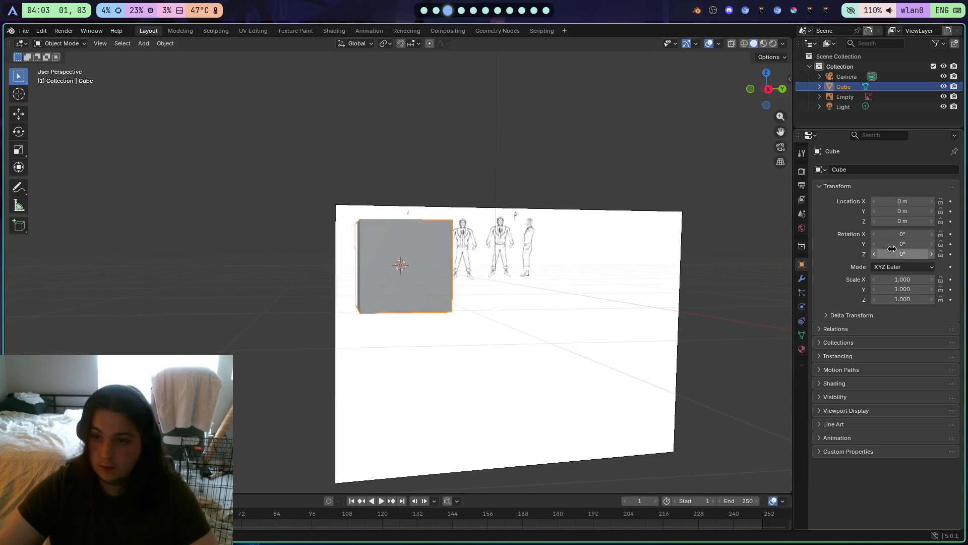
{"action": "left_click", "coordinate": [904, 280]}
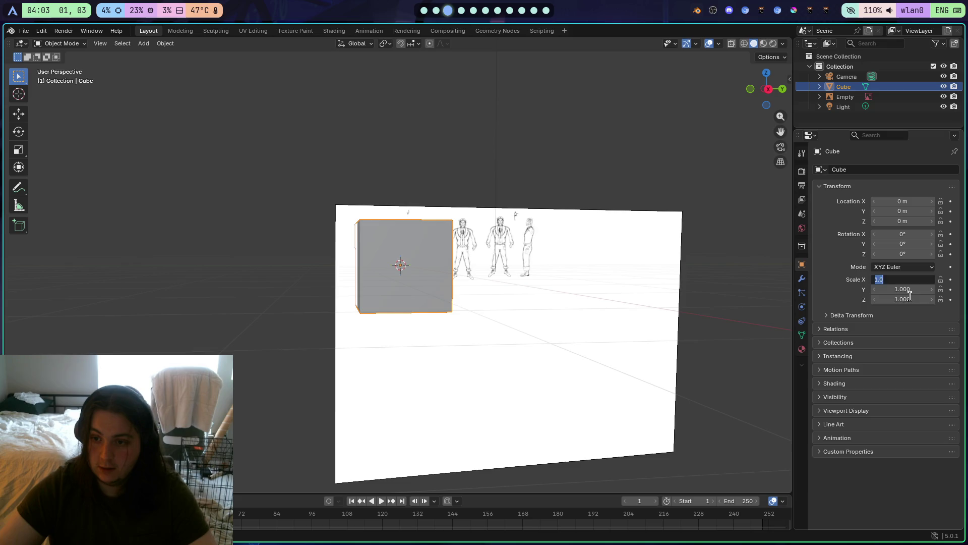
{"action": "left_click", "coordinate": [903, 289]}
{"action": "type", "text": "2"}
{"action": "key", "text": "Return"}
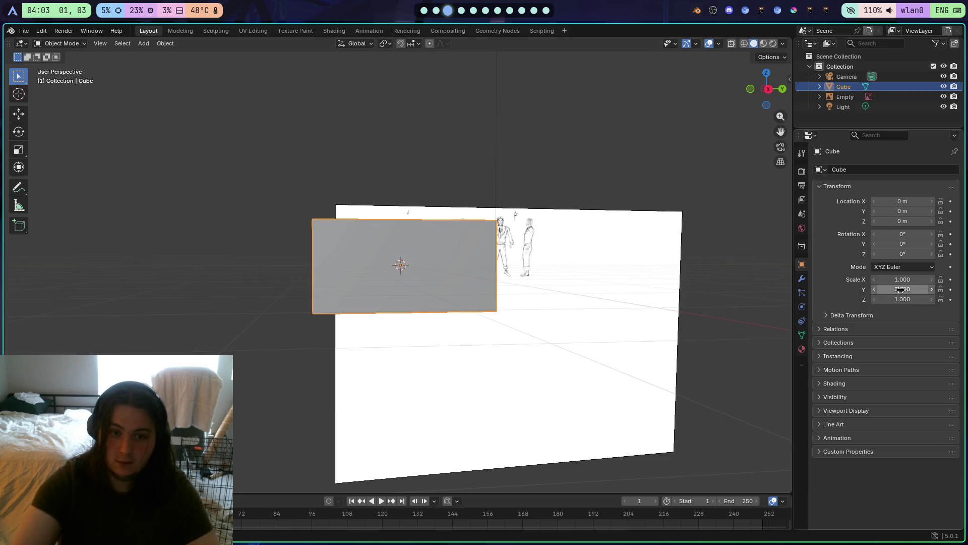
{"action": "key", "text": "ctrl+z"}
{"action": "left_click", "coordinate": [906, 280]}
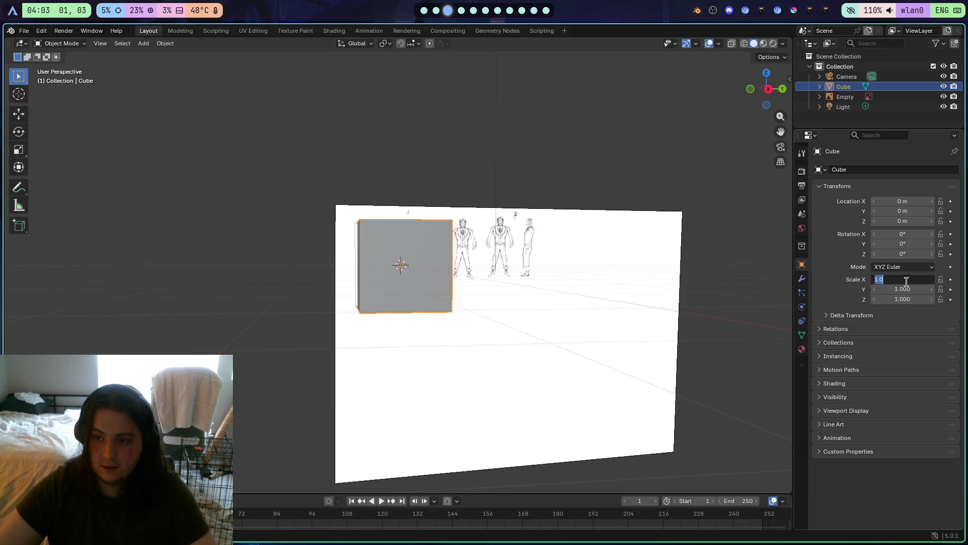
{"action": "key", "text": "Escape"}
{"action": "left_click", "coordinate": [900, 300]}
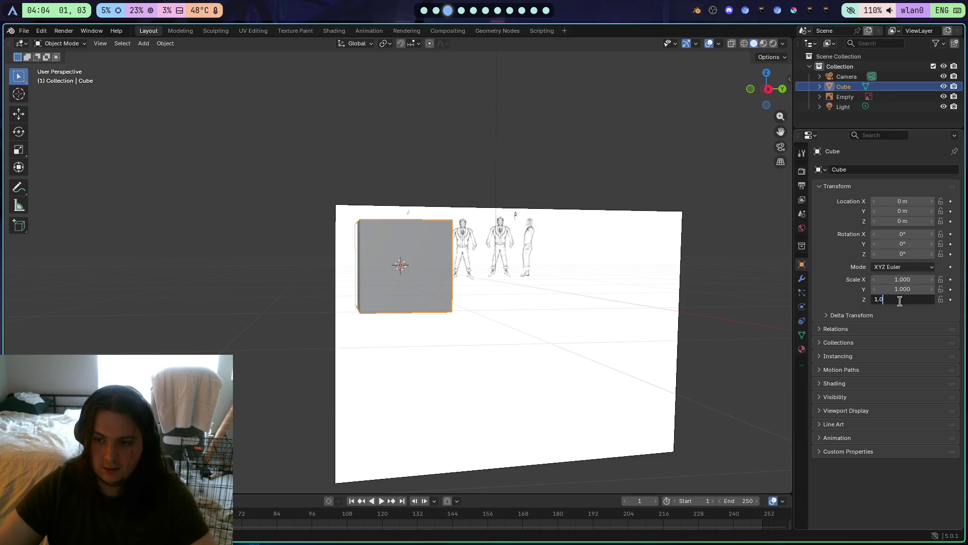
{"action": "type", "text": "2"}
{"action": "key", "text": "Return"}
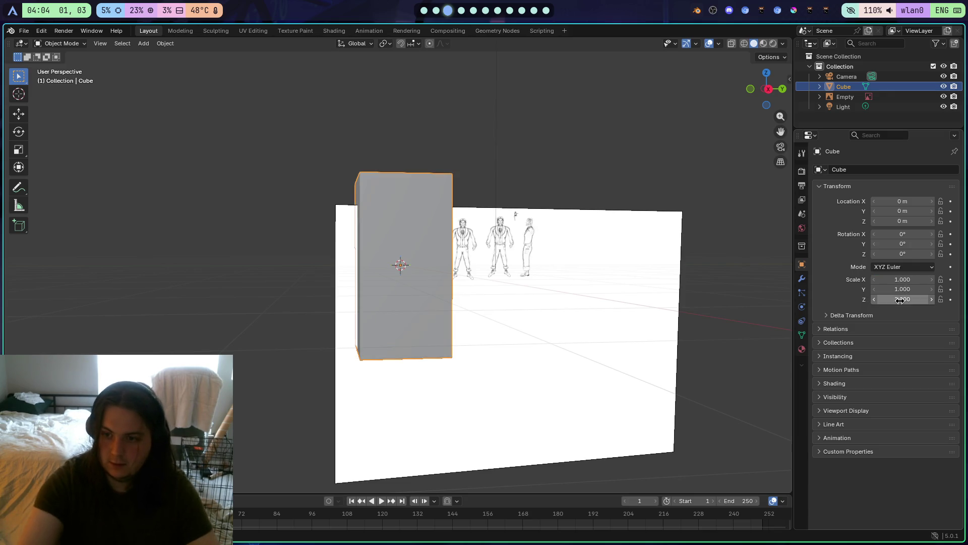
{"action": "mouse_move", "coordinate": [613, 331]}
{"action": "left_mouse_down"}
{"action": "mouse_move", "coordinate": [723, 328]}
{"action": "mouse_move", "coordinate": [694, 341]}
{"action": "mouse_move", "coordinate": [480, 330]}
{"action": "mouse_move", "coordinate": [527, 331]}
{"action": "mouse_move", "coordinate": [565, 285]}
{"action": "left_mouse_up"}
Select the reference image Empty and view it in right orthographic X-ray wireframe
{"action": "left_click", "coordinate": [532, 328]}
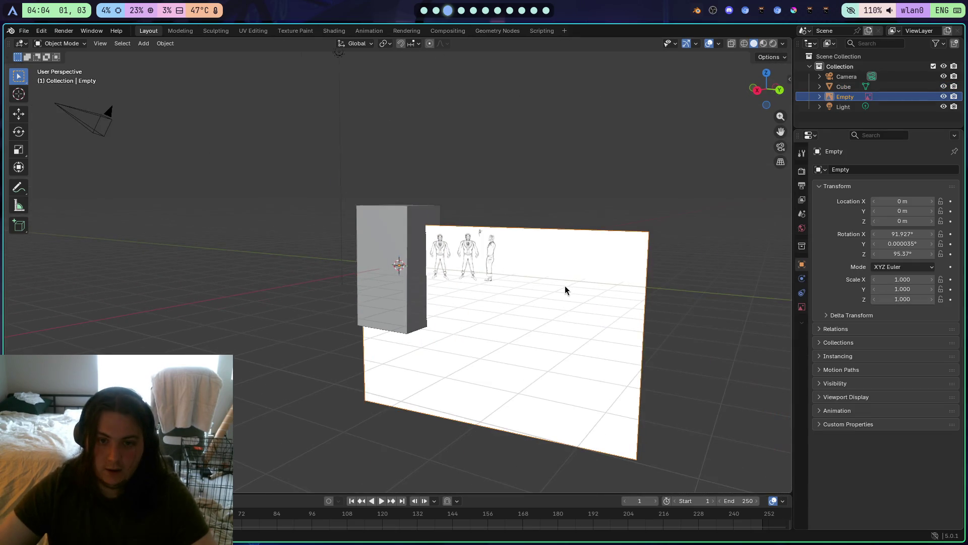
{"action": "scroll", "coordinate": [565, 286], "scroll_direction": "down", "scroll_amount": 4}
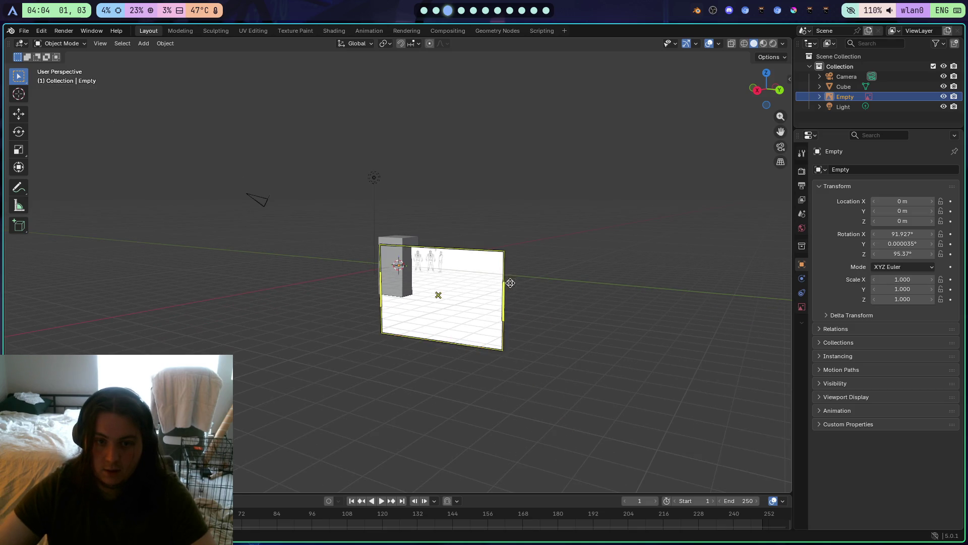
{"action": "left_click", "coordinate": [757, 89]}
{"action": "left_click", "coordinate": [743, 44]}
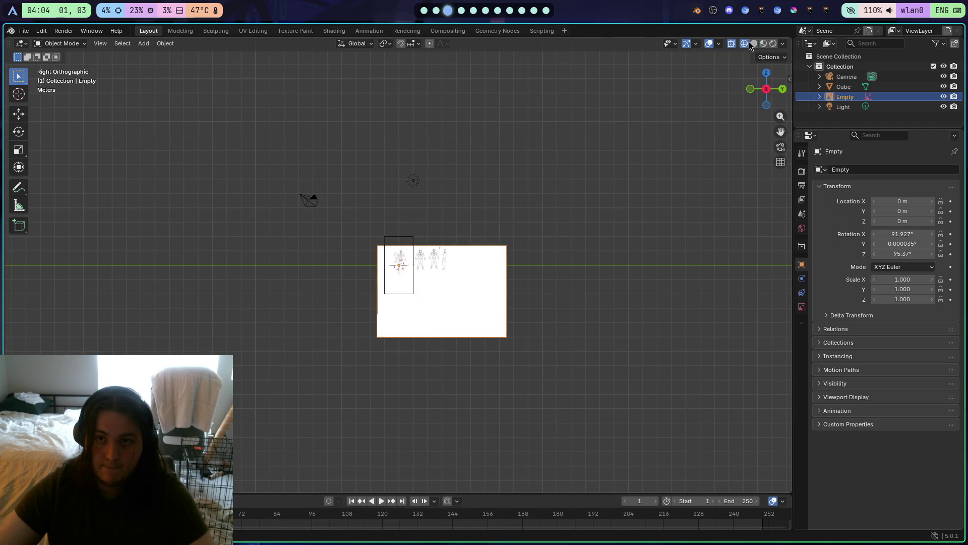
{"action": "scroll", "coordinate": [678, 307], "scroll_direction": "up", "scroll_amount": 8}
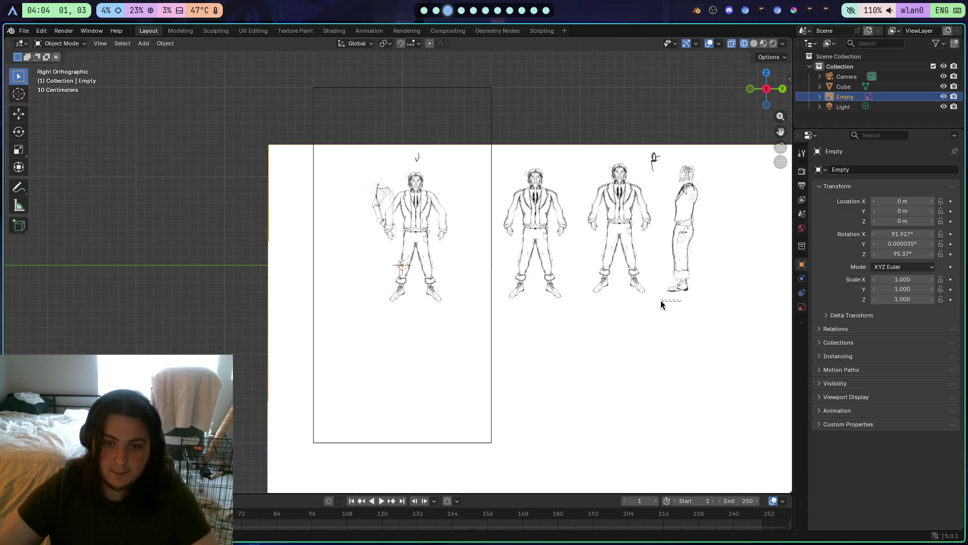
{"action": "scroll", "coordinate": [694, 267], "scroll_direction": "down", "scroll_amount": 1}
{"action": "left_click_drag", "start_coordinate": [694, 266], "coordinate": [649, 277]}
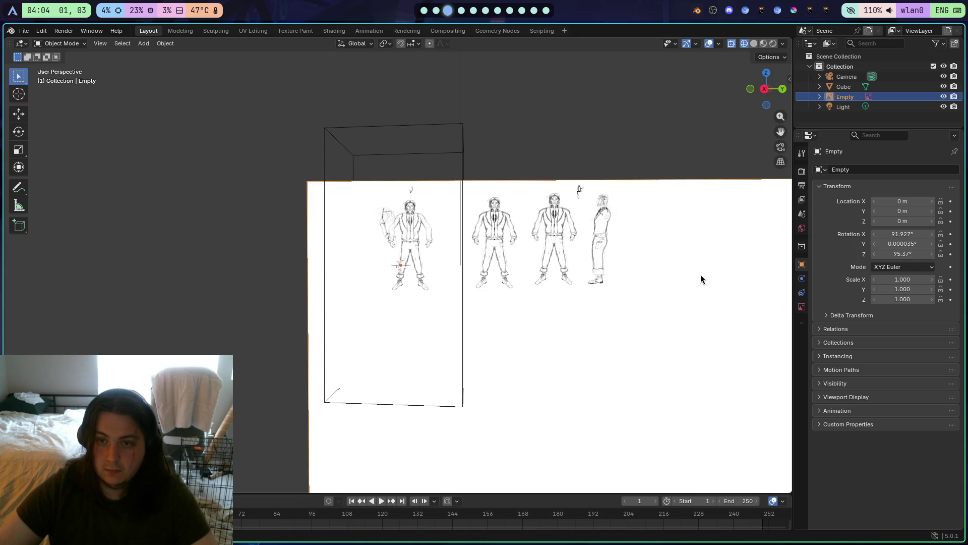
Roughly move the reference image behind the cube and enlarge it to scale 1.542
{"action": "key", "text": "g"}
{"action": "left_click", "coordinate": [665, 288]}
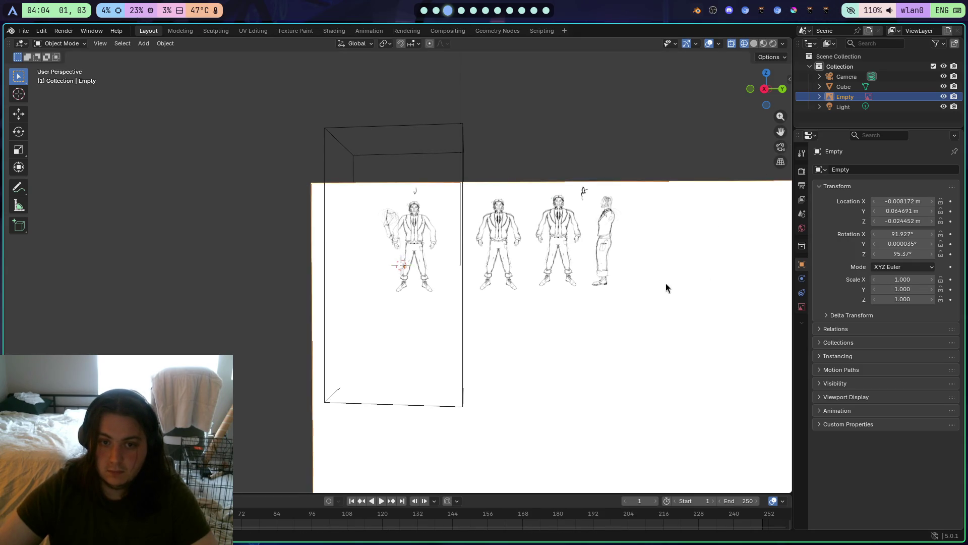
{"action": "key", "text": "g"}
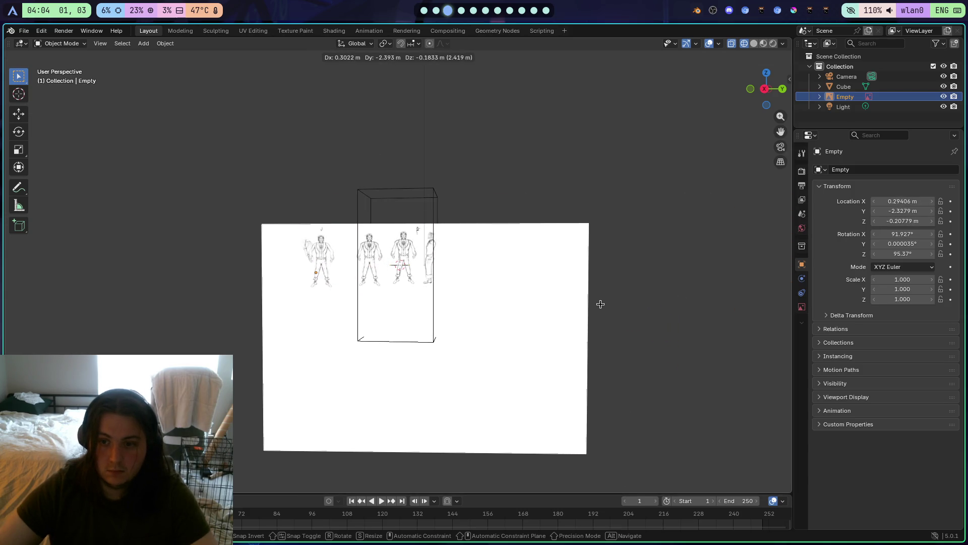
{"action": "left_click", "coordinate": [601, 304]}
{"action": "key", "text": "s"}
{"action": "left_click", "coordinate": [752, 348]}
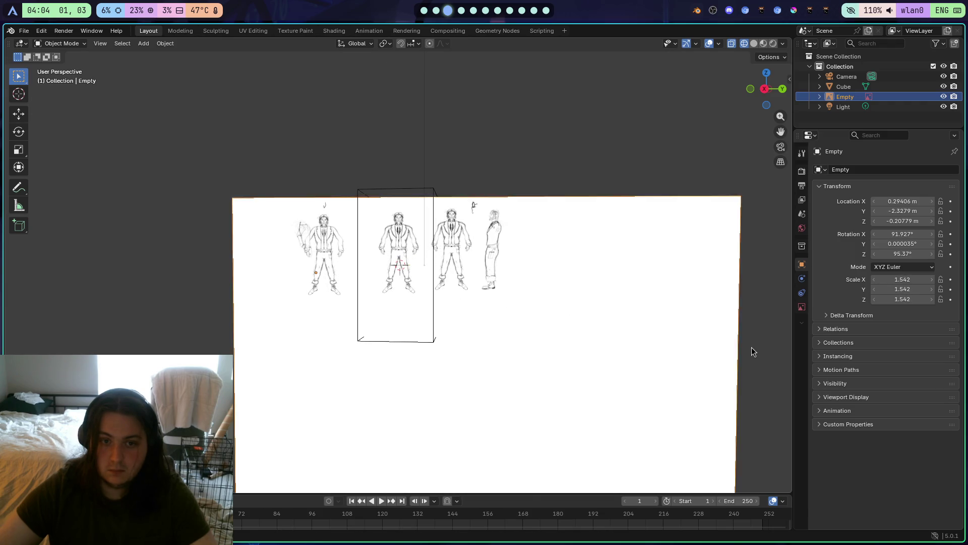
{"action": "key", "text": "g"}
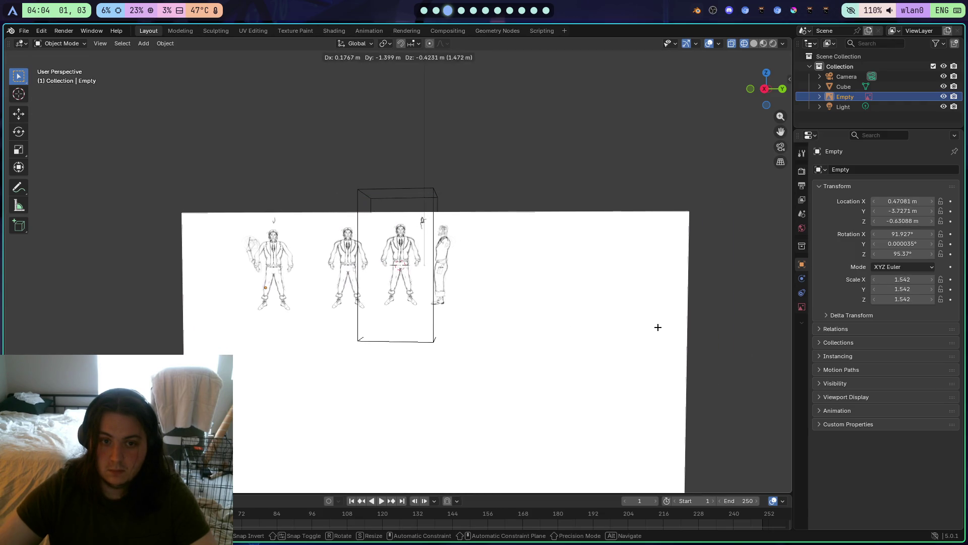
{"action": "left_click", "coordinate": [657, 332]}
{"action": "scroll", "coordinate": [656, 328], "scroll_direction": "down", "scroll_amount": 2}
{"action": "scroll", "coordinate": [656, 327], "scroll_direction": "up", "scroll_amount": 4}
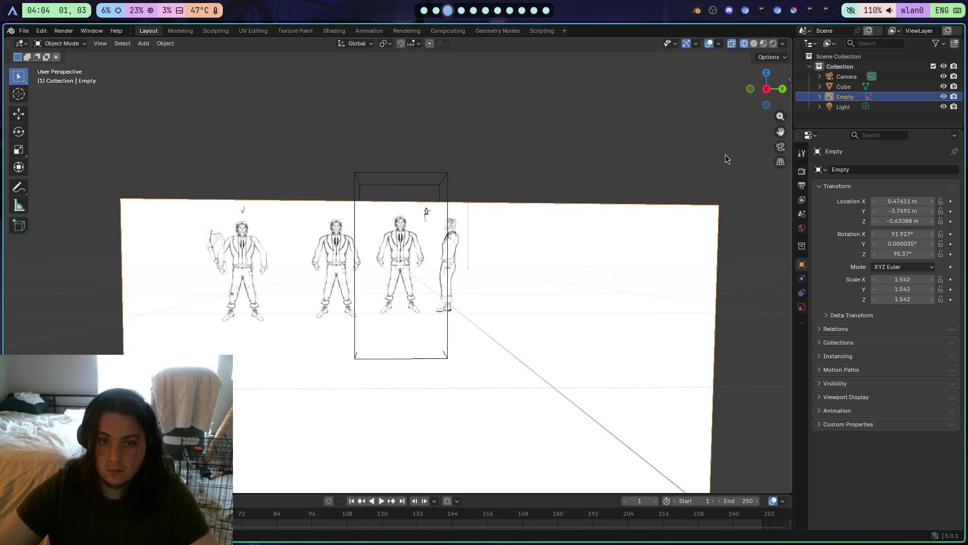
In orthographic view, reposition the reference and enlarge it to scale 2.205
{"action": "left_click", "coordinate": [768, 91]}
{"action": "key", "text": "g"}
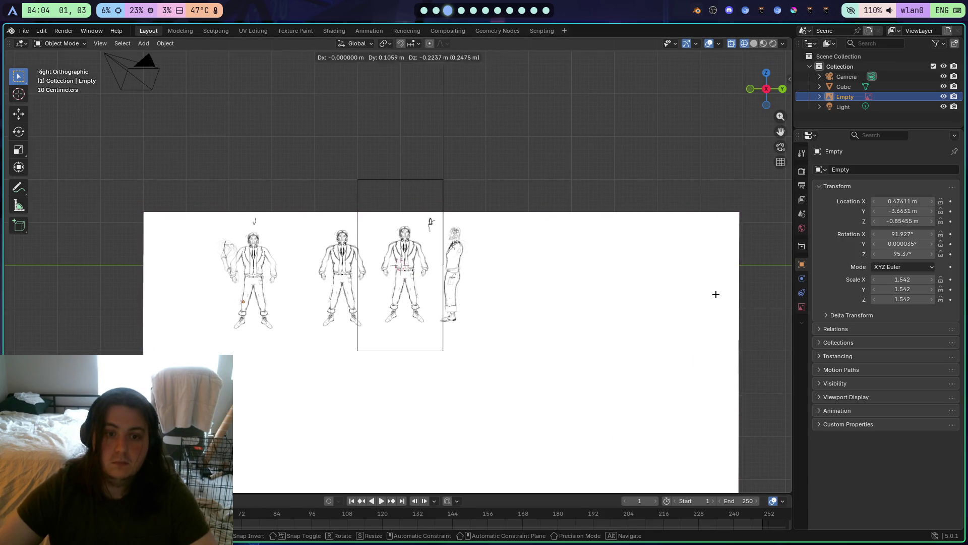
{"action": "left_click", "coordinate": [714, 301]}
{"action": "key", "text": "s"}
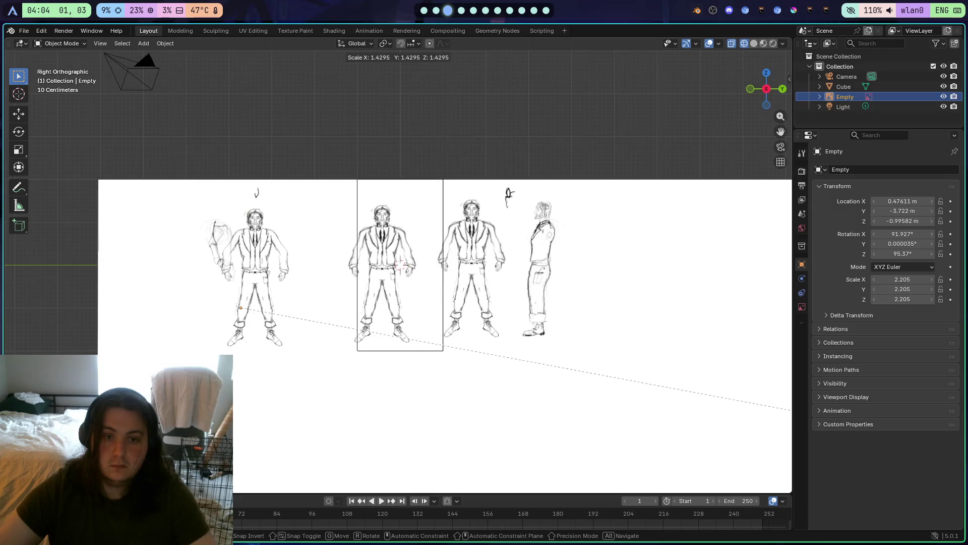
{"action": "key", "text": "Return"}
{"action": "key", "text": "g"}
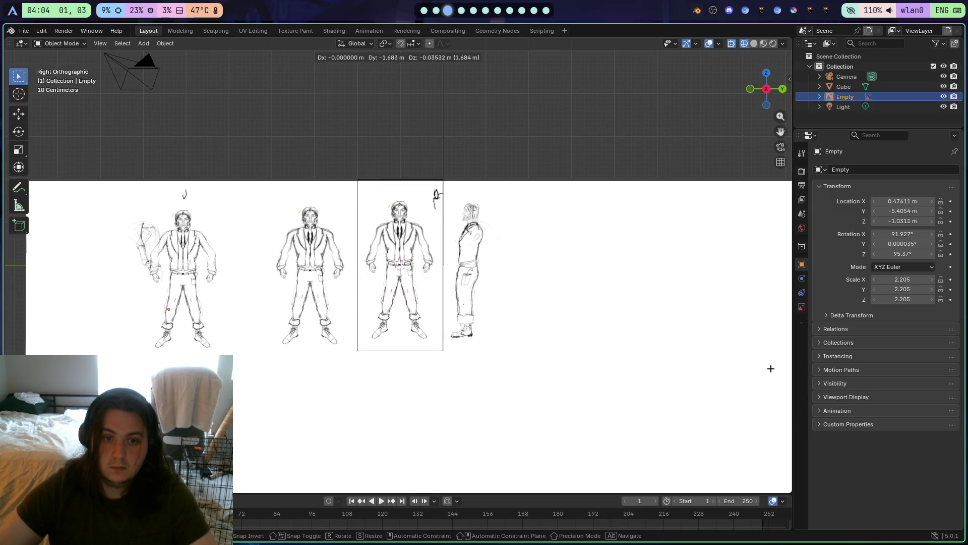
{"action": "left_click", "coordinate": [772, 374]}
Fine-tune the reference to scale 3.456 so a front figure fills the cube, then copy it
{"action": "key", "text": "g"}
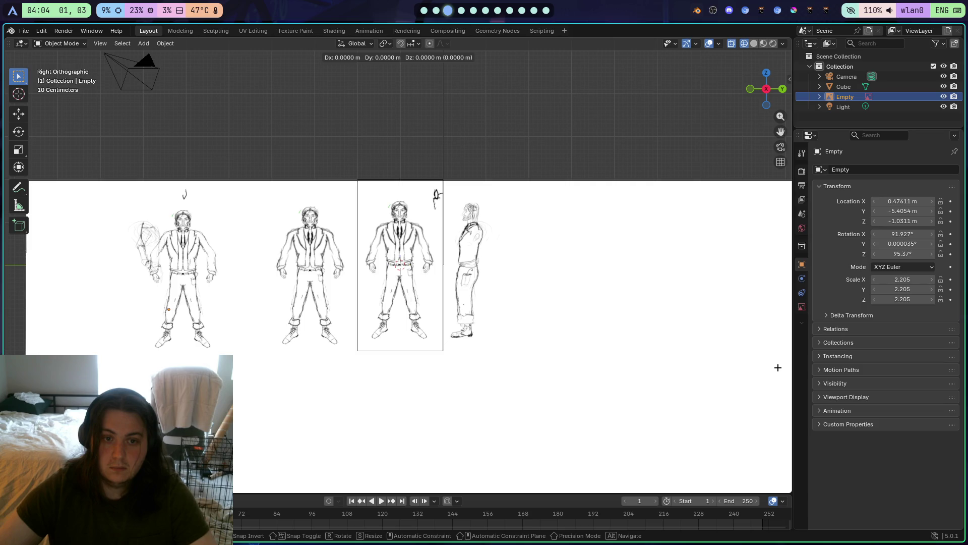
{"action": "key", "text": "s"}
{"action": "key", "text": "g"}
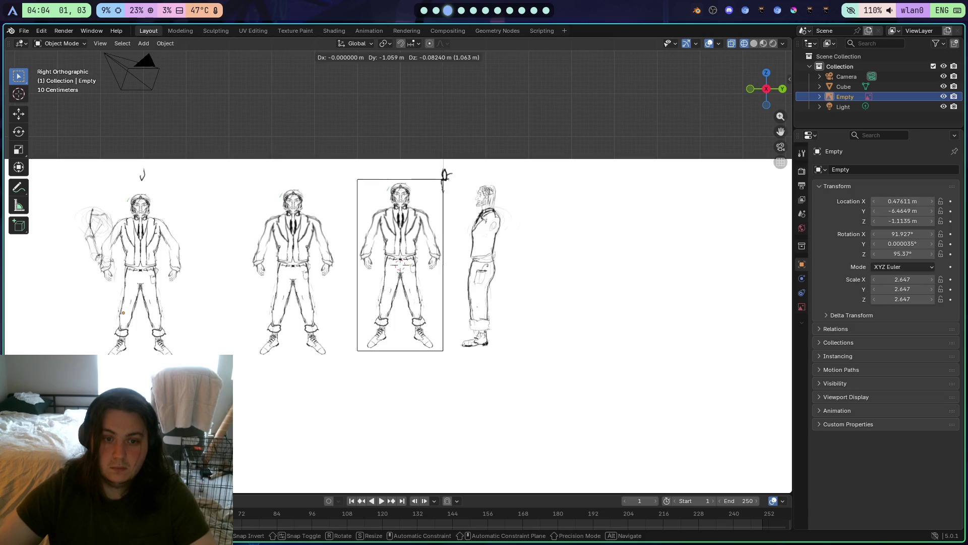
{"action": "key", "text": "Return"}
{"action": "key", "text": "s"}
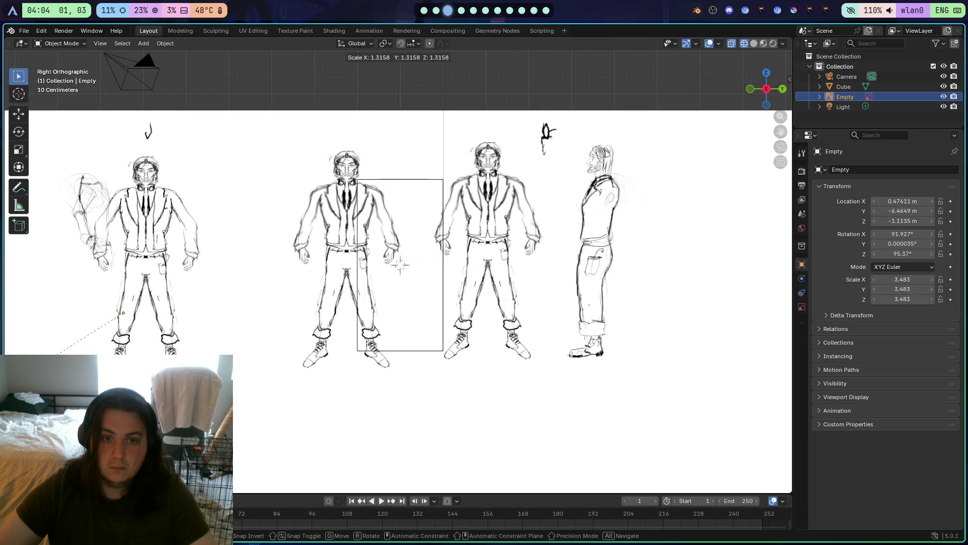
{"action": "key", "text": "g"}
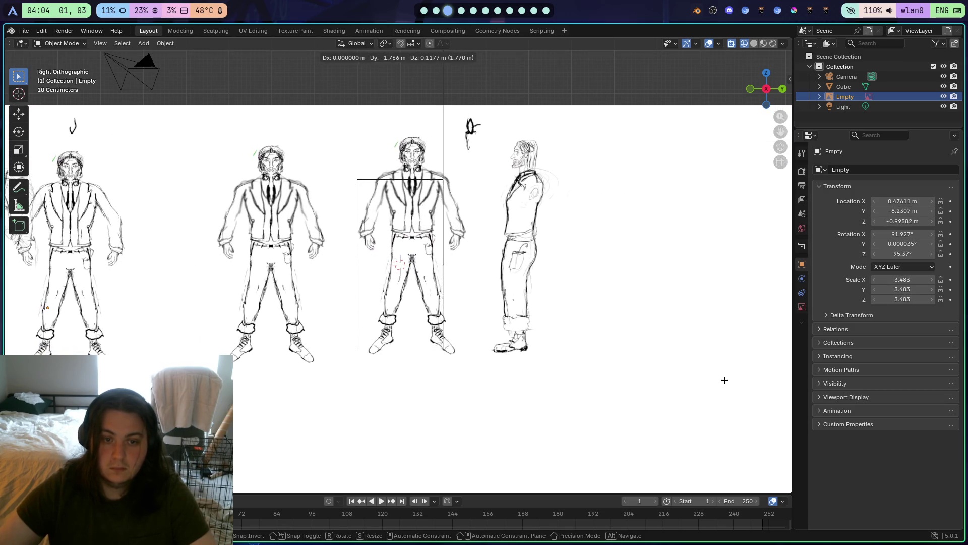
{"action": "key", "text": "Return"}
{"action": "key", "text": "s"}
{"action": "key", "text": "Return"}
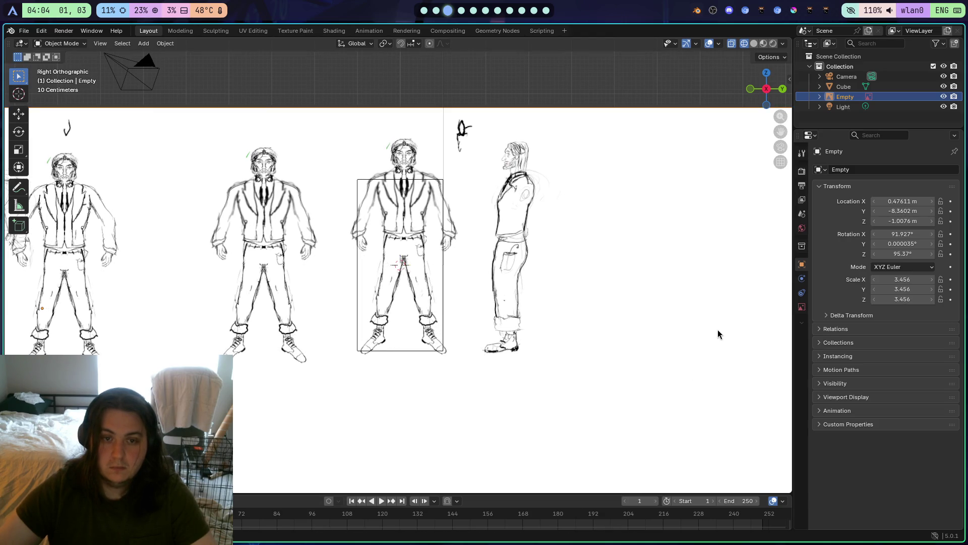
{"action": "key", "text": "ctrl+c"}
Paste the reference as Empty.001 and try a Y rotation and 0° X rotation, undoing both
{"action": "key", "text": "ctrl+v"}
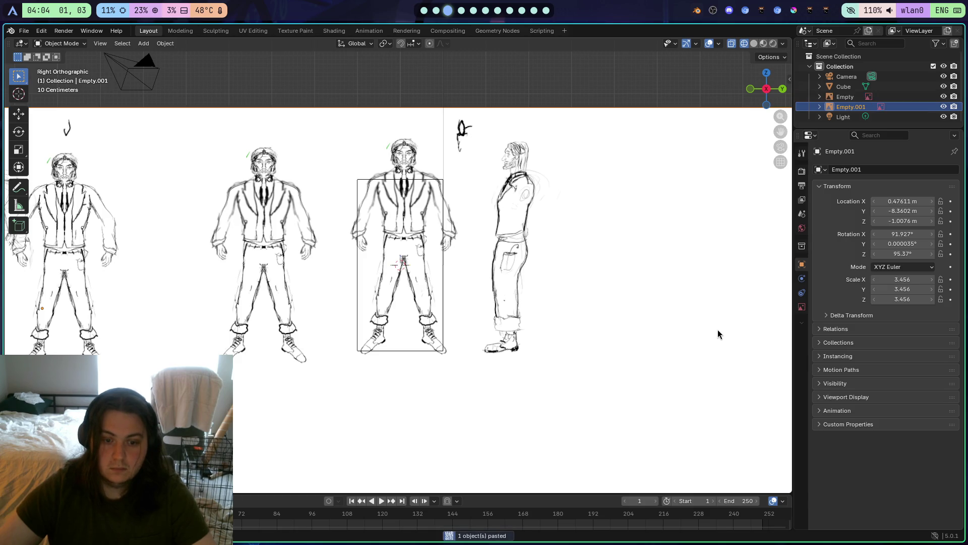
{"action": "scroll", "coordinate": [718, 329], "scroll_direction": "down", "scroll_amount": 3}
{"action": "scroll", "coordinate": [597, 328], "scroll_direction": "down", "scroll_amount": 3}
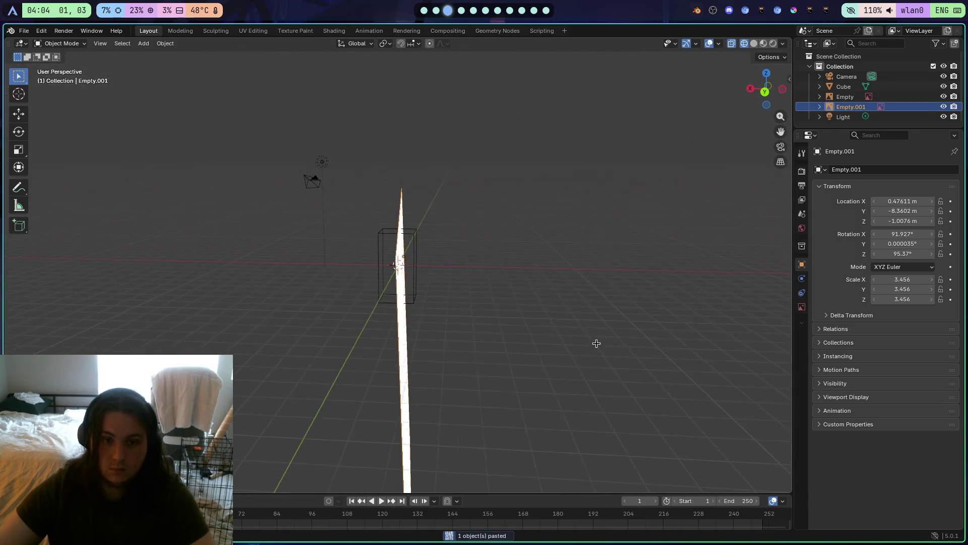
{"action": "left_click_drag", "start_coordinate": [891, 243], "coordinate": [933, 244]}
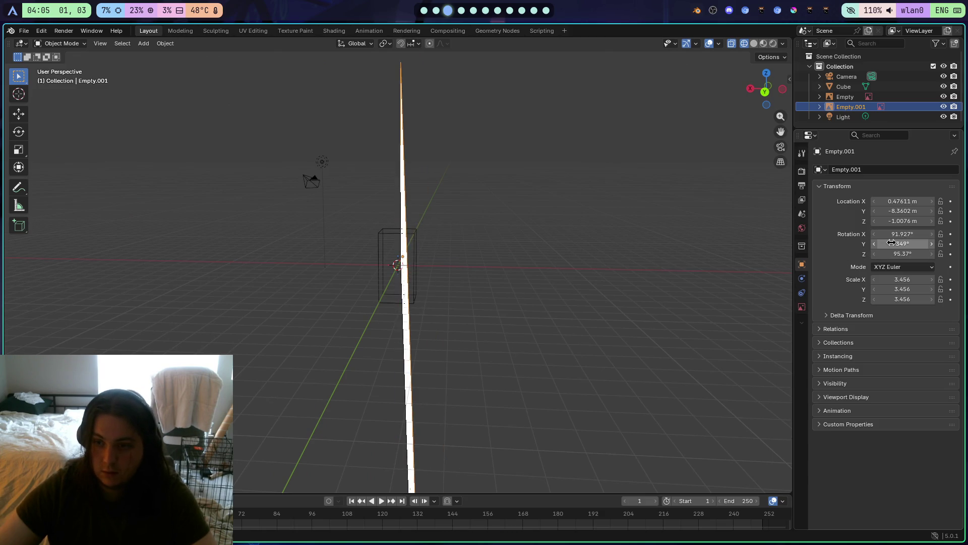
{"action": "key", "text": "ctrl+z"}
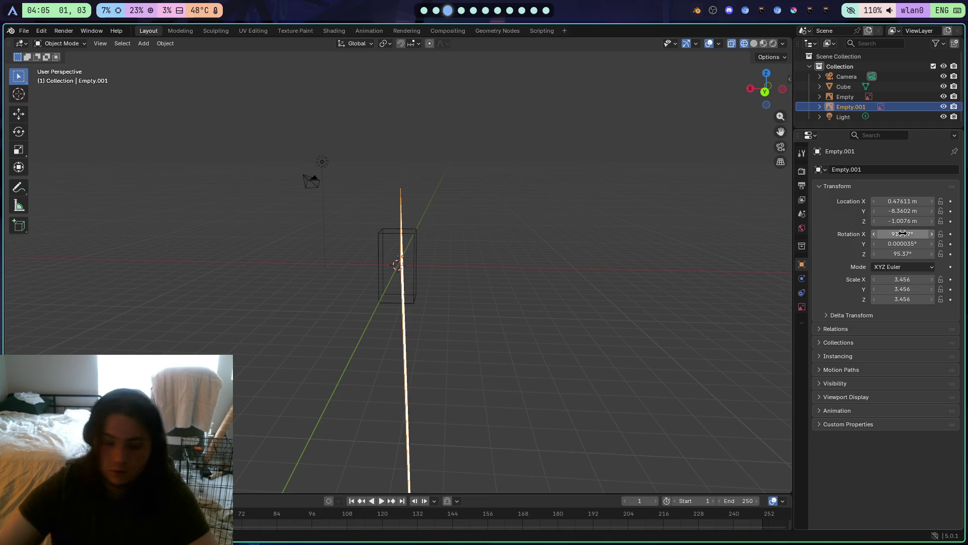
{"action": "left_click", "coordinate": [902, 233]}
{"action": "type", "text": "0"}
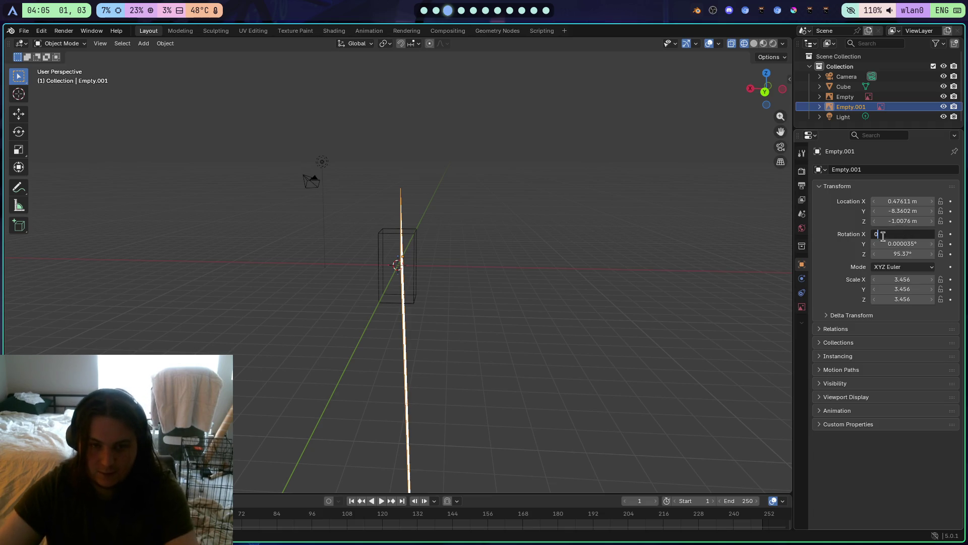
{"action": "key", "text": "Return"}
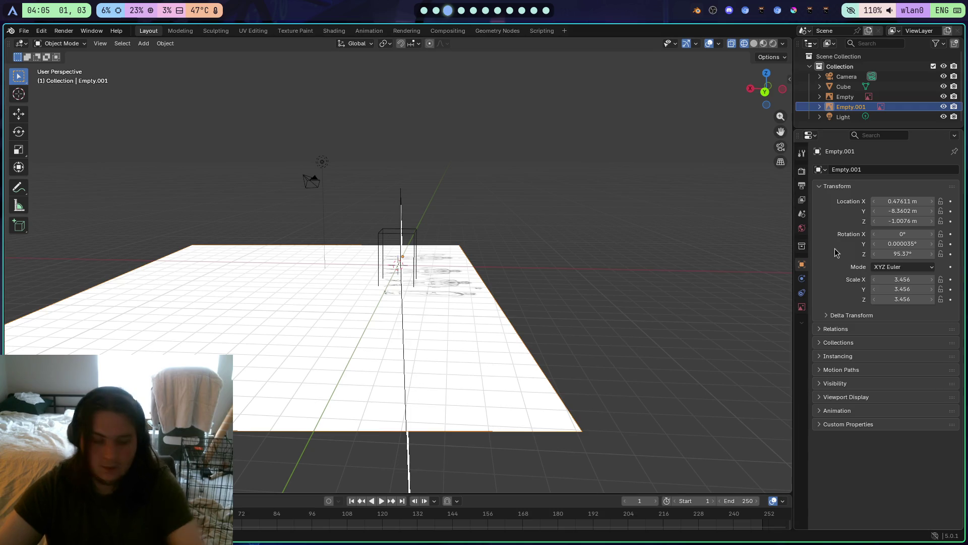
{"action": "key", "text": "ctrl+z"}
Try 90° Y and 90° Z rotations on Empty.001, undoing back to 0° Z rotation
{"action": "left_click", "coordinate": [914, 244]}
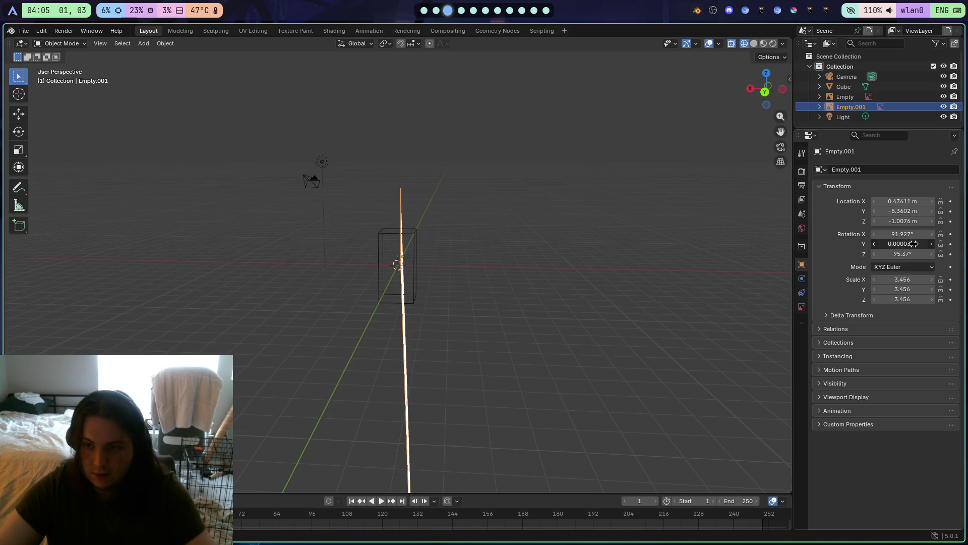
{"action": "type", "text": "90"}
{"action": "key", "text": "Return"}
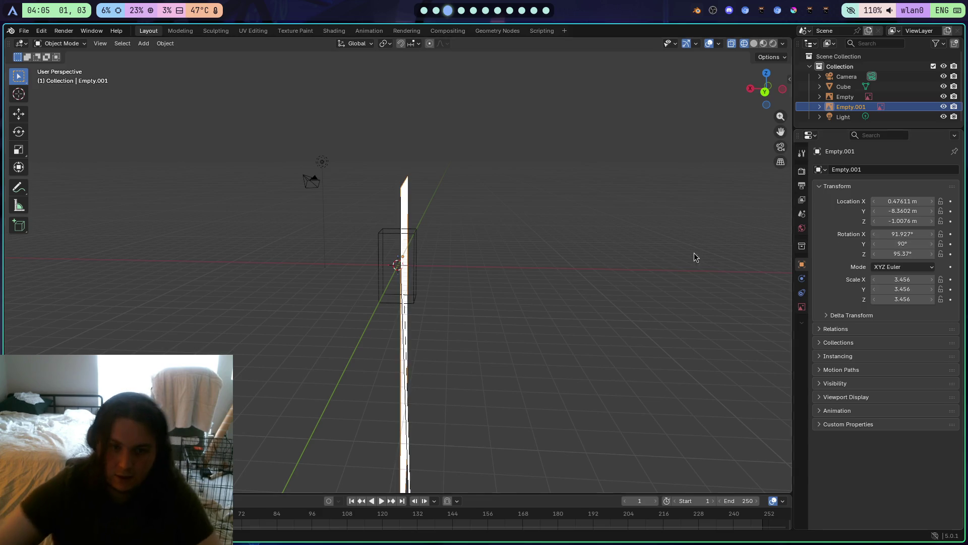
{"action": "scroll", "coordinate": [577, 292], "scroll_direction": "left", "scroll_amount": 5}
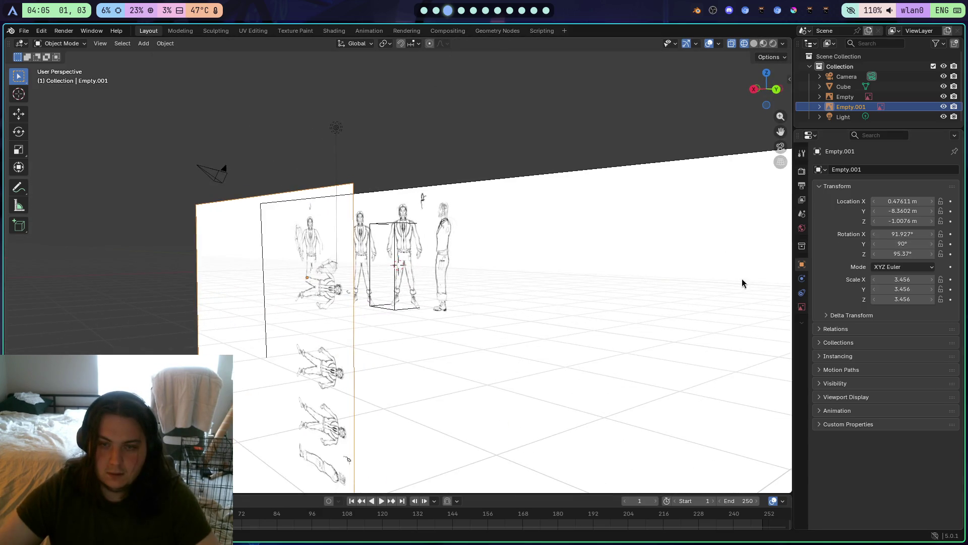
{"action": "key", "text": "ctrl+z"}
{"action": "left_click", "coordinate": [922, 253]}
{"action": "type", "text": "90"}
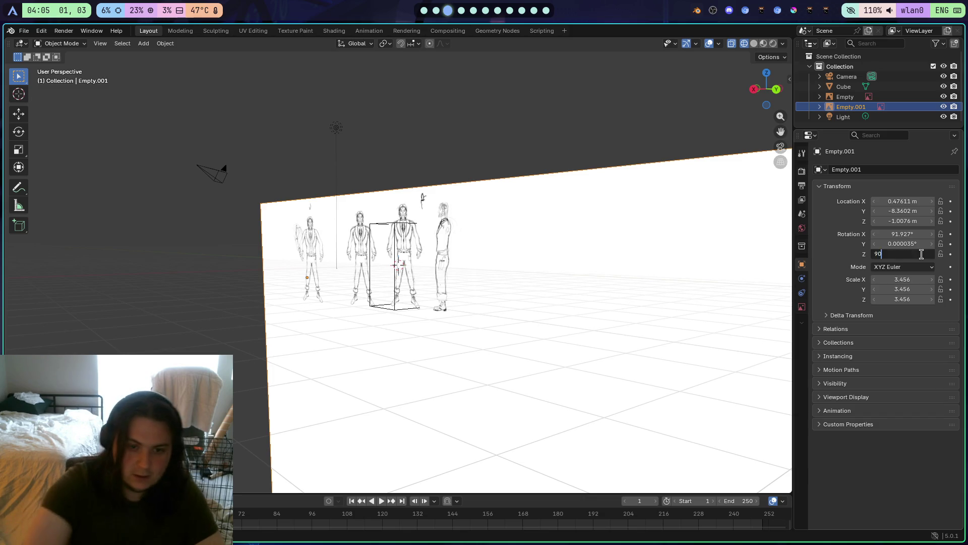
{"action": "key", "text": "Return"}
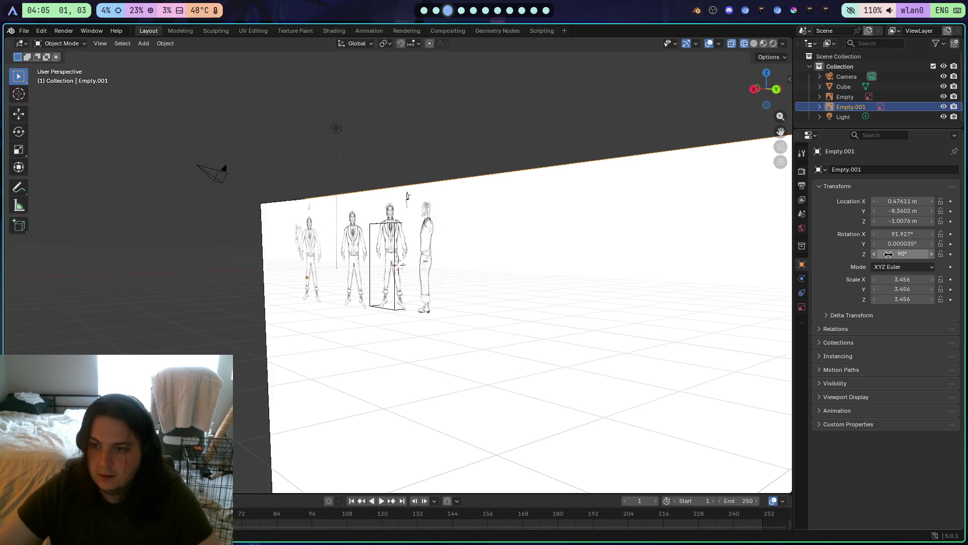
{"action": "key", "text": "ctrl+z"}
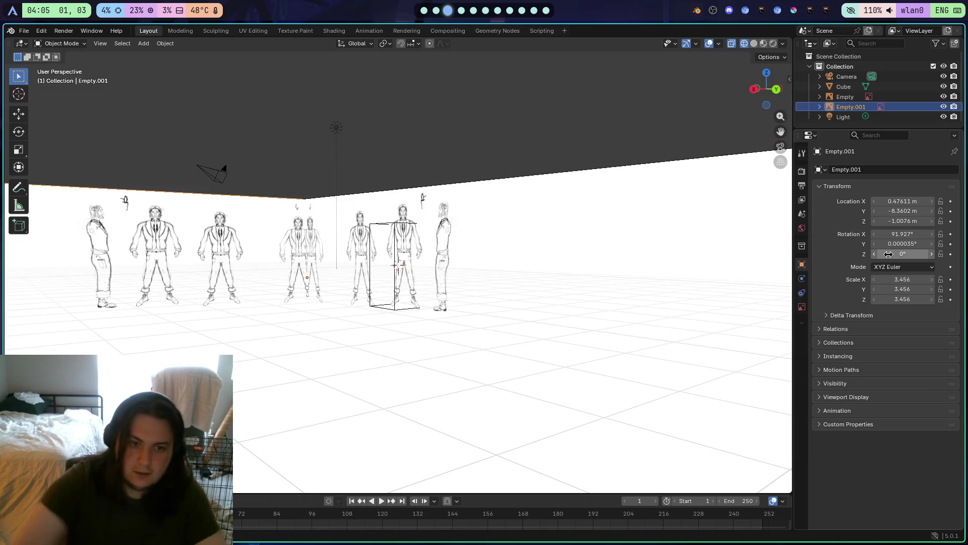
From the back orthographic view, move Empty.001 further left and lower
{"action": "scroll", "coordinate": [787, 114], "scroll_direction": "up", "scroll_amount": 3}
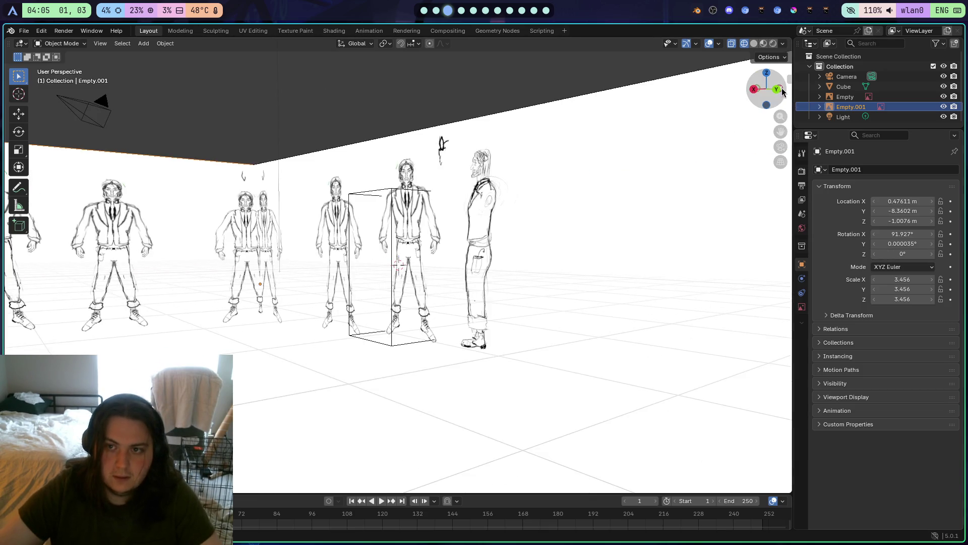
{"action": "scroll", "coordinate": [751, 121], "scroll_direction": "down", "scroll_amount": 4}
{"action": "left_click_drag", "start_coordinate": [750, 121], "coordinate": [696, 121]}
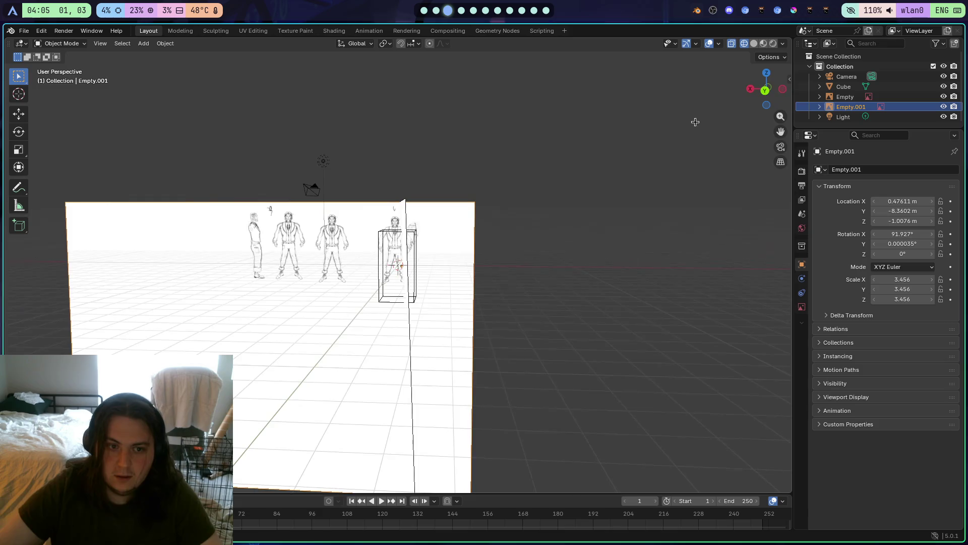
{"action": "left_click", "coordinate": [784, 91]}
{"action": "scroll", "coordinate": [664, 244], "scroll_direction": "up", "scroll_amount": 4}
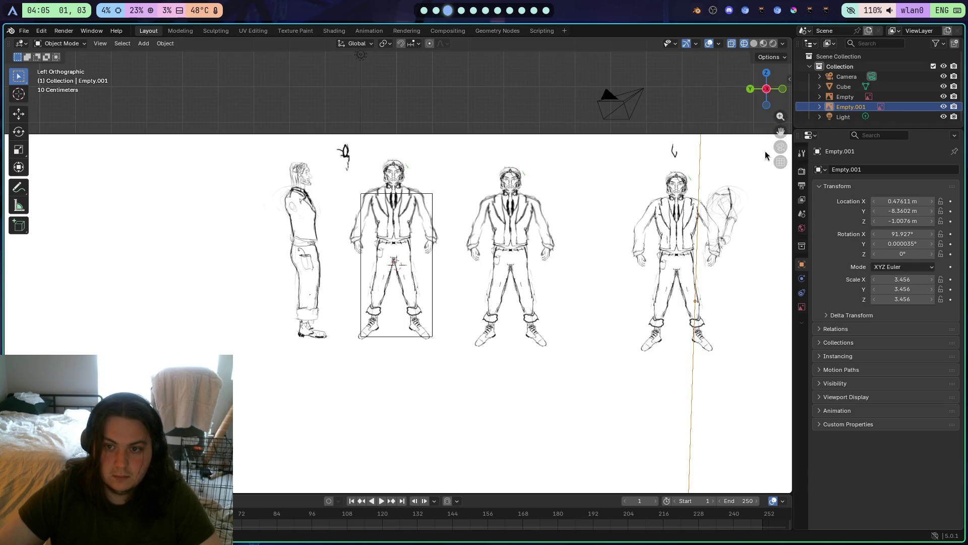
{"action": "left_click", "coordinate": [767, 90]}
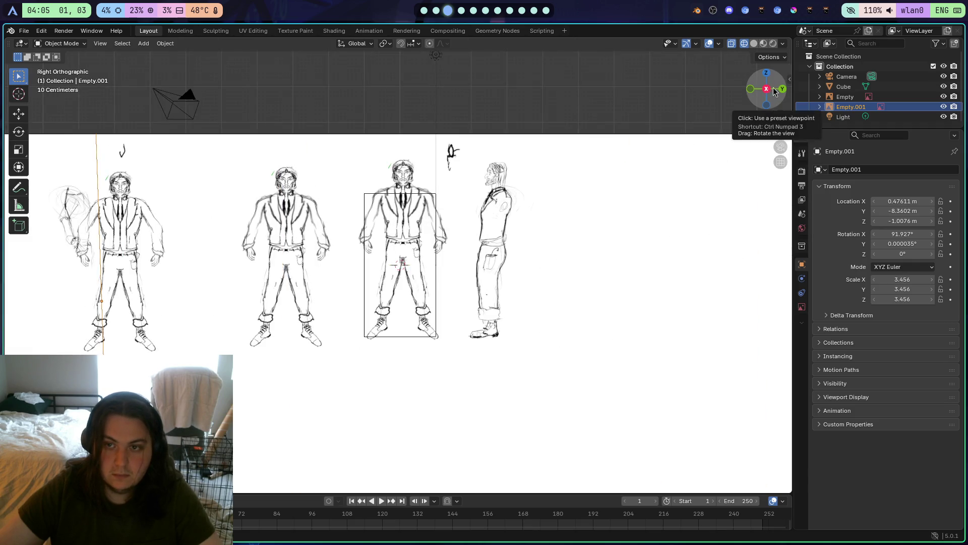
{"action": "left_click", "coordinate": [785, 91]}
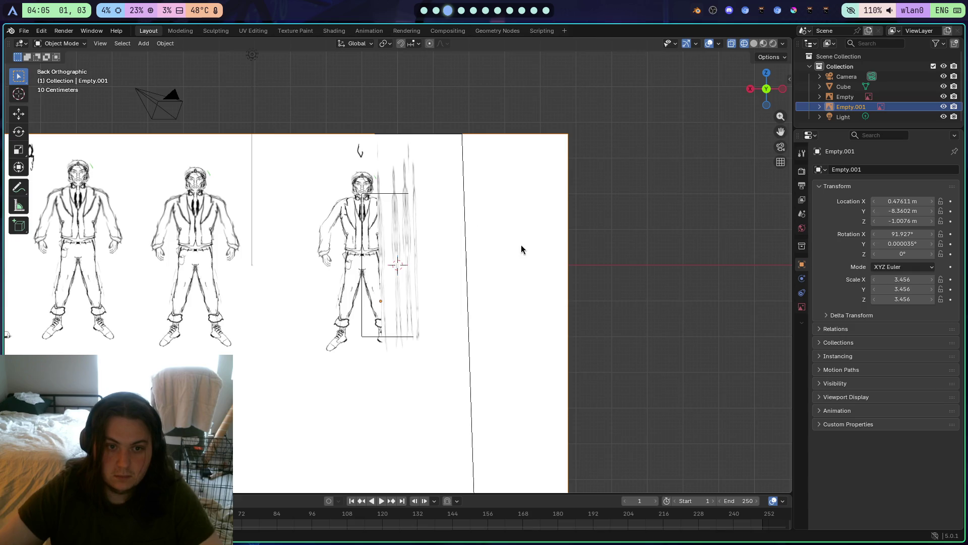
{"action": "key", "text": "g"}
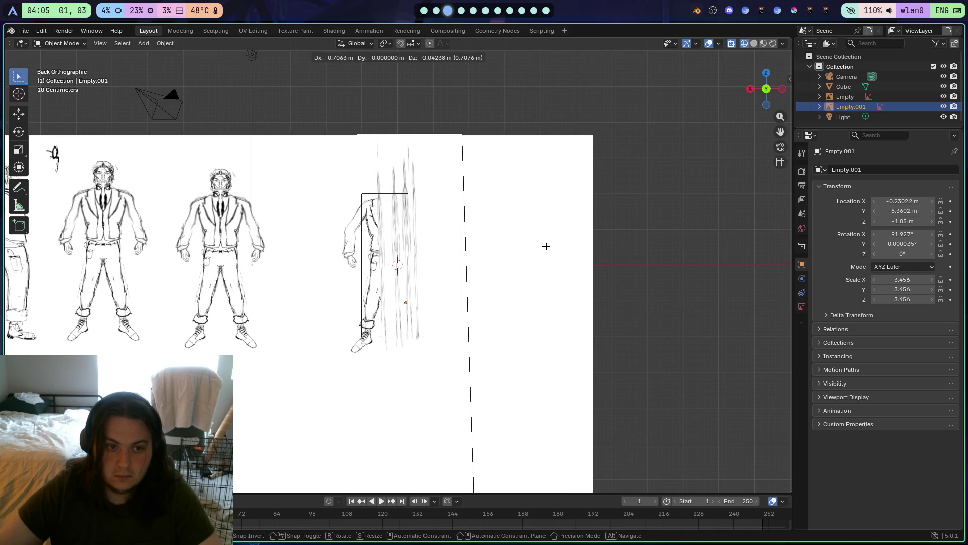
{"action": "left_click", "coordinate": [137, 257]}
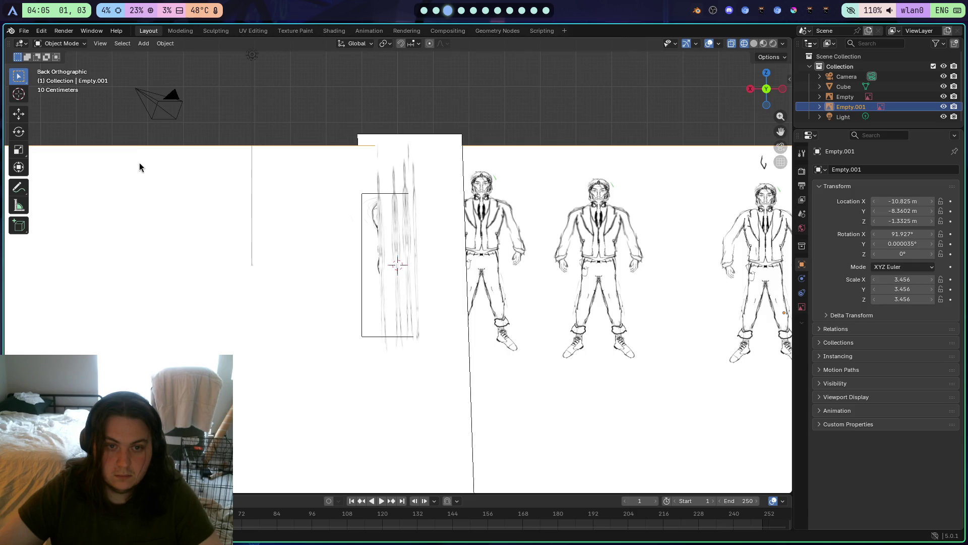
Check Empty.001's placement around the cube from front, left and right orthographic views
{"action": "key", "text": "KP_1"}
{"action": "left_click", "coordinate": [751, 89]}
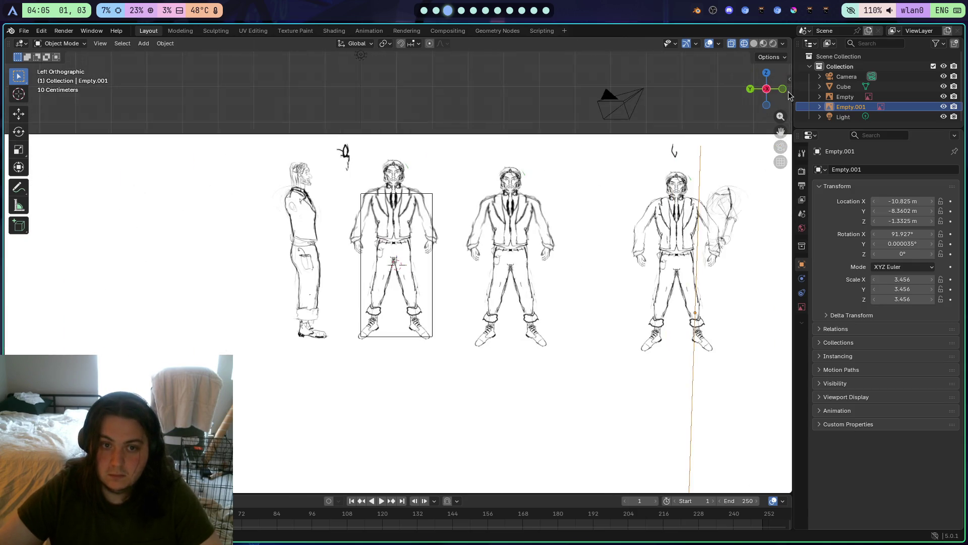
{"action": "left_click", "coordinate": [752, 95]}
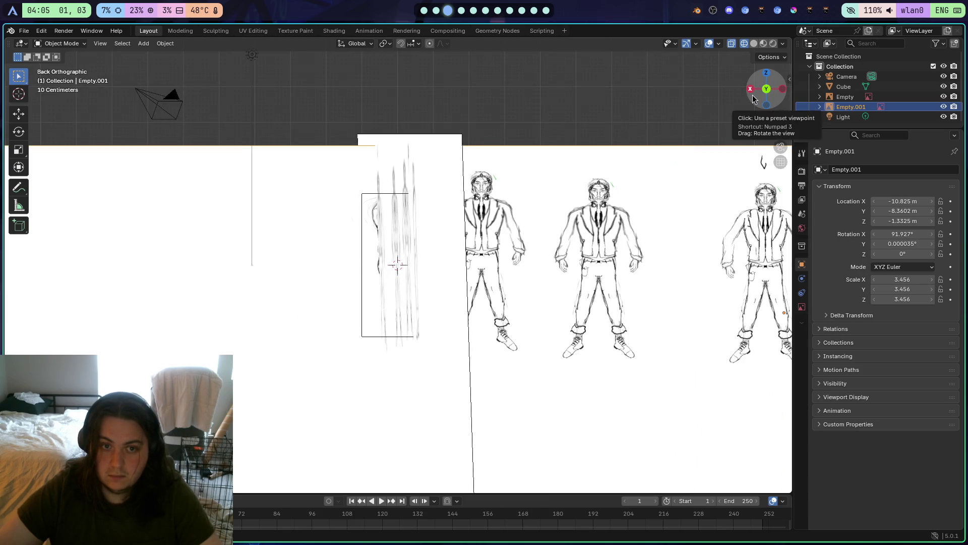
{"action": "left_click", "coordinate": [752, 95]}
{"action": "left_click", "coordinate": [752, 94]}
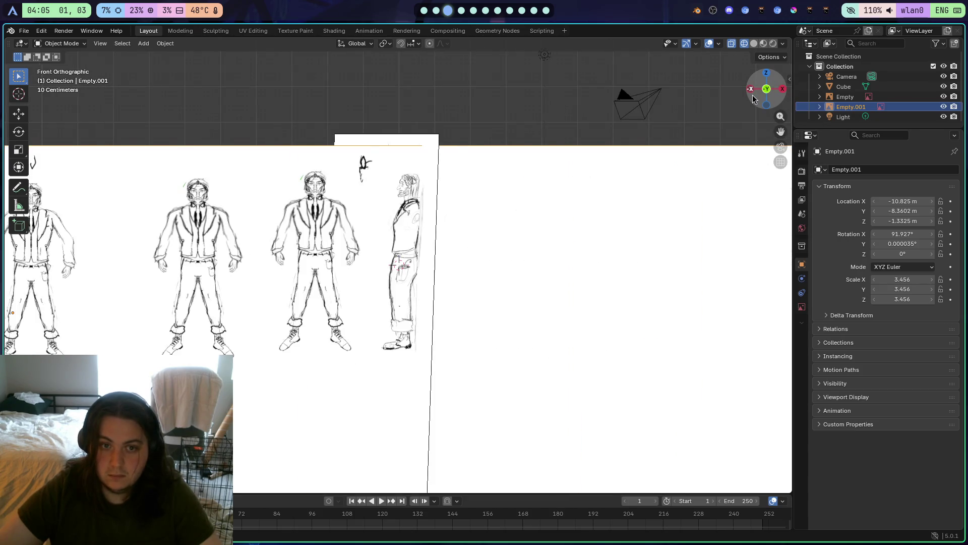
{"action": "left_click", "coordinate": [752, 94]}
{"action": "scroll", "coordinate": [646, 171], "scroll_direction": "up", "scroll_amount": 6}
{"action": "scroll", "coordinate": [537, 279], "scroll_direction": "down", "scroll_amount": 2}
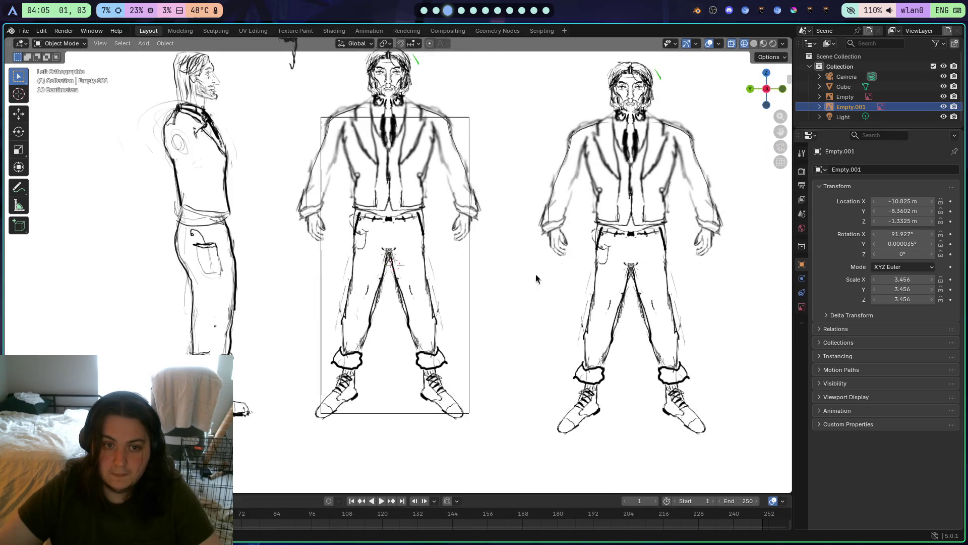
{"action": "scroll", "coordinate": [533, 287], "scroll_direction": "down", "scroll_amount": 3}
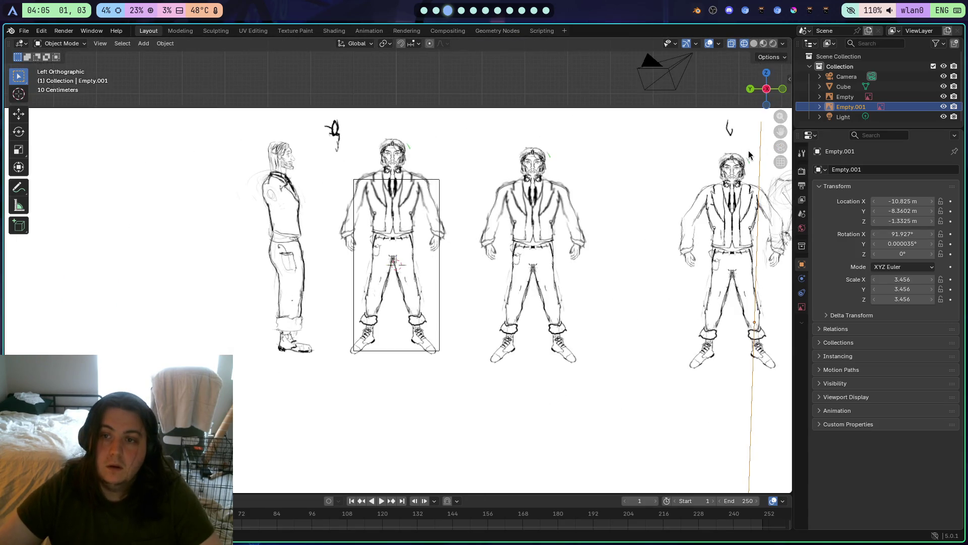
{"action": "left_click", "coordinate": [783, 88]}
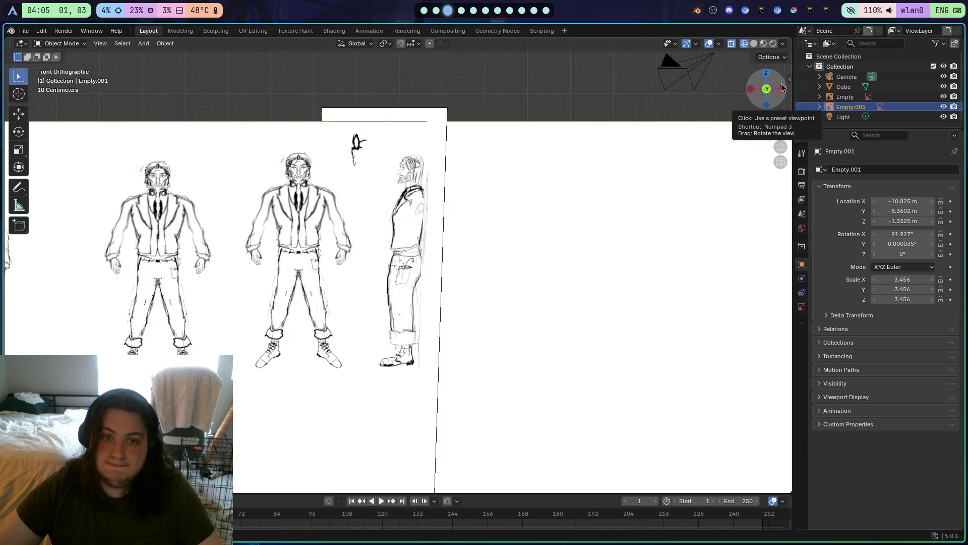
{"action": "left_click", "coordinate": [768, 90]}
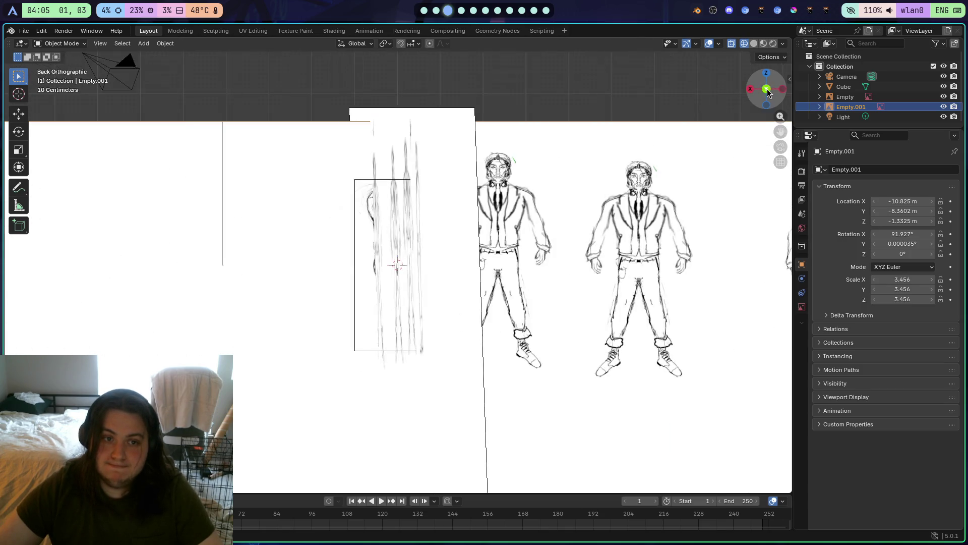
{"action": "left_click", "coordinate": [779, 92]}
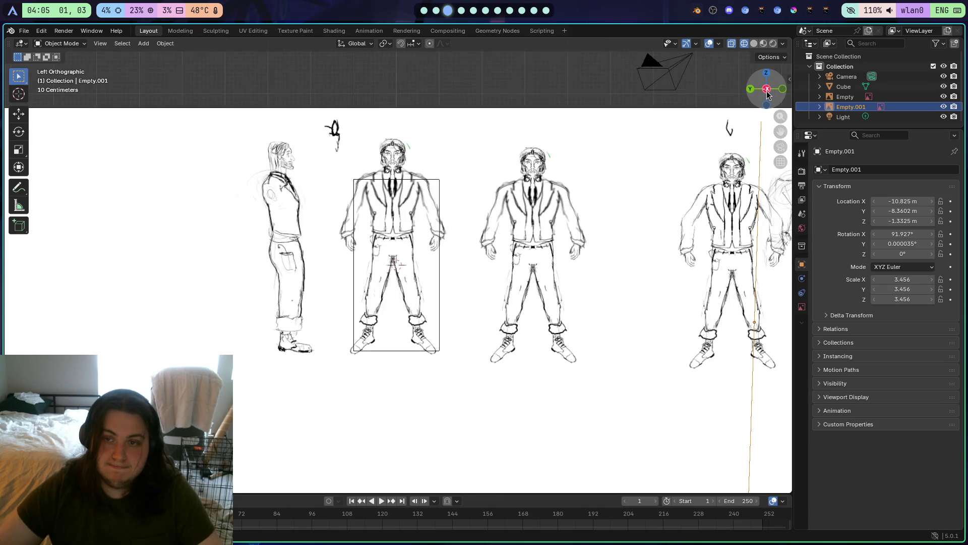
{"action": "left_click", "coordinate": [767, 92]}
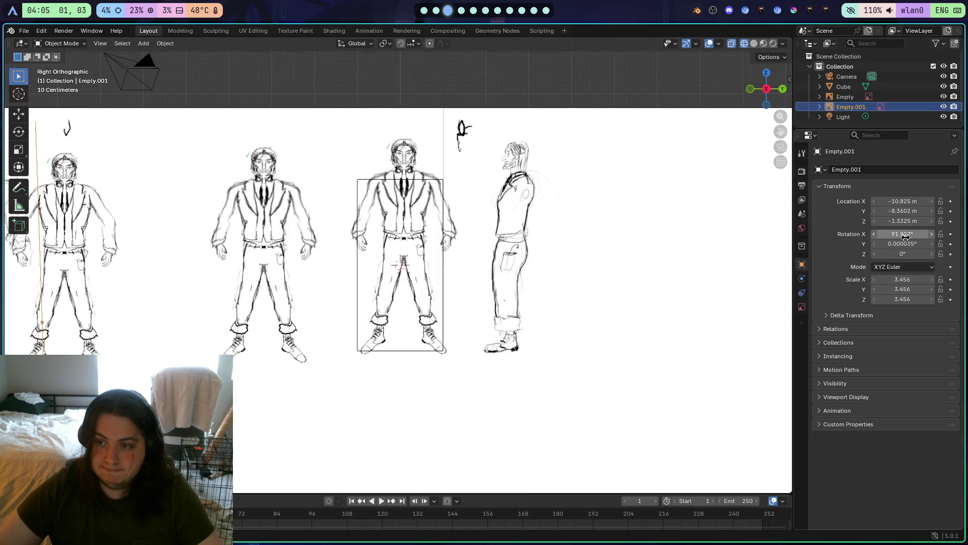
Set Empty.001's X rotation to 90°, then give Empty X 90° and Z 90° rotations
{"action": "type", "text": "0"}
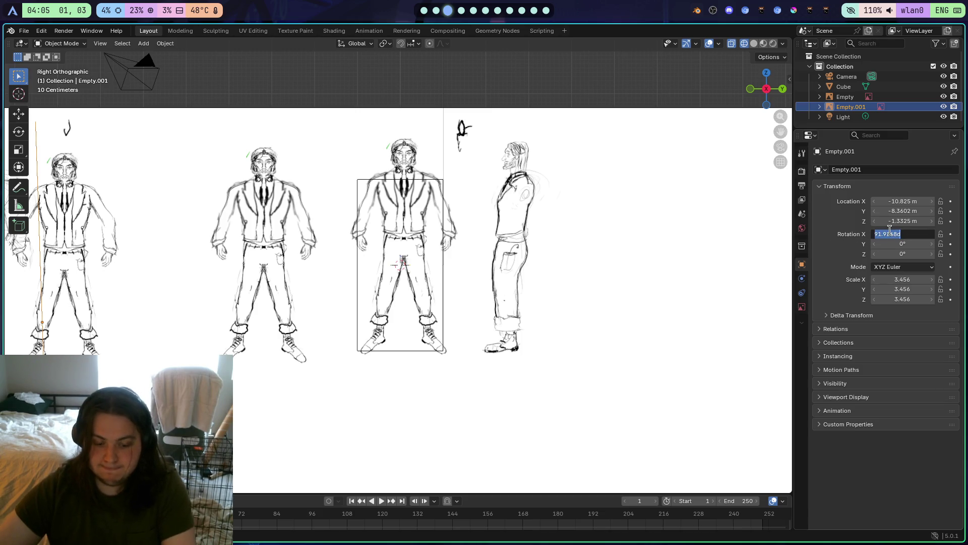
{"action": "type", "text": "90"}
{"action": "key", "text": "Return"}
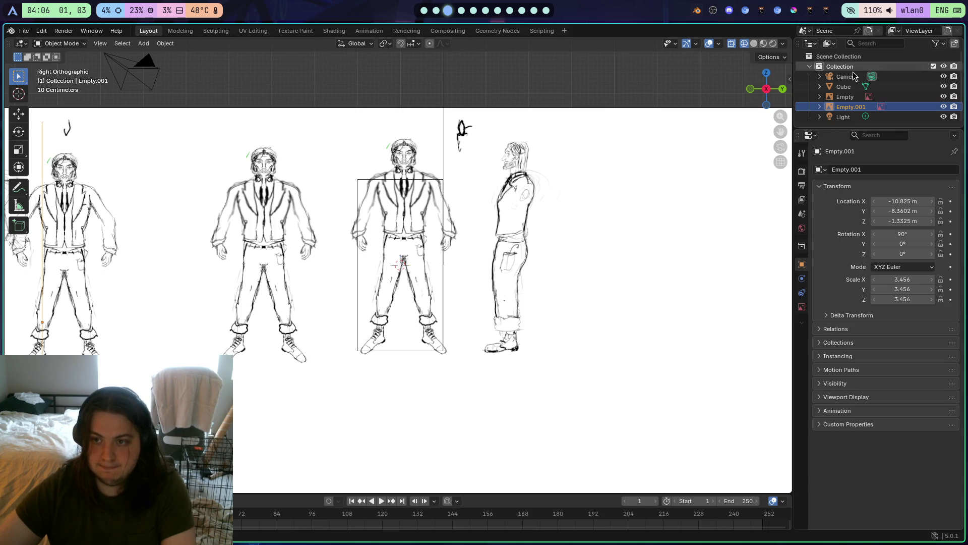
{"action": "left_click", "coordinate": [845, 96]}
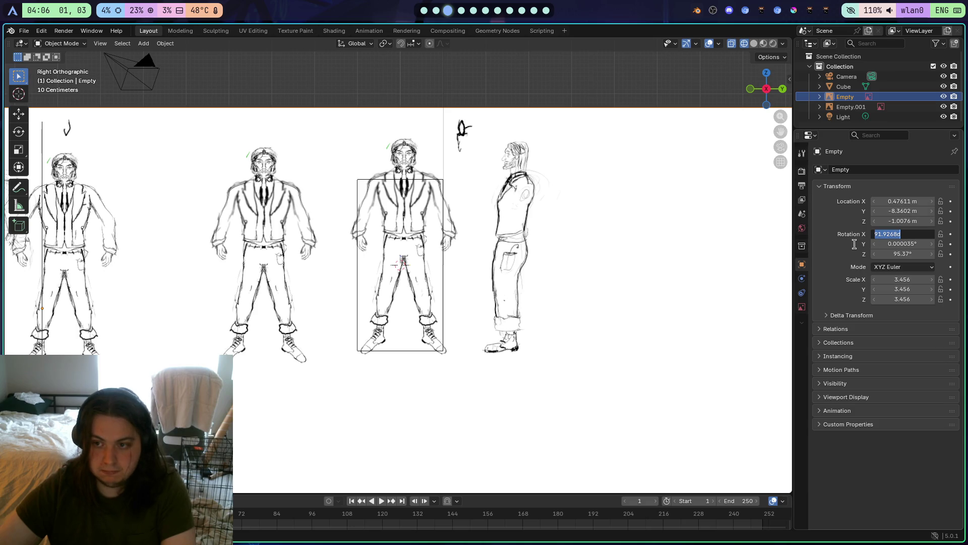
{"action": "type", "text": "90"}
{"action": "key", "text": "Return"}
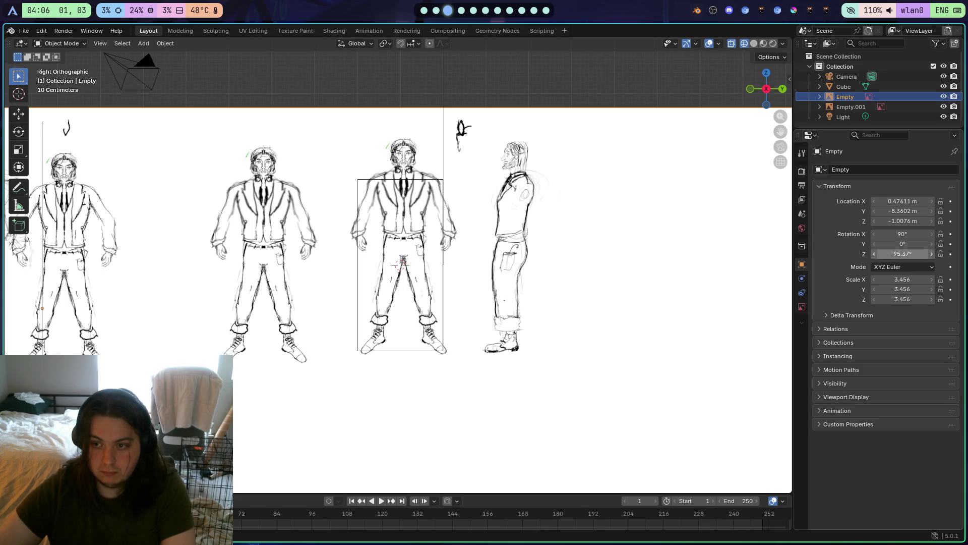
{"action": "left_click", "coordinate": [886, 253]}
{"action": "type", "text": "90"}
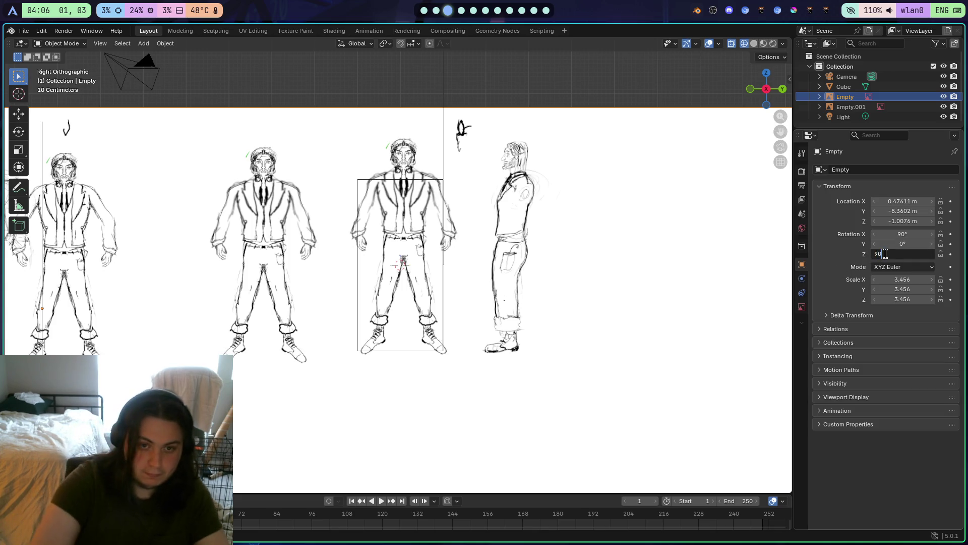
{"action": "key", "text": "Return"}
Face the references from the front orthographic view, cancelling an accidental move of Empty
{"action": "scroll", "coordinate": [590, 295], "scroll_direction": "up", "scroll_amount": 2}
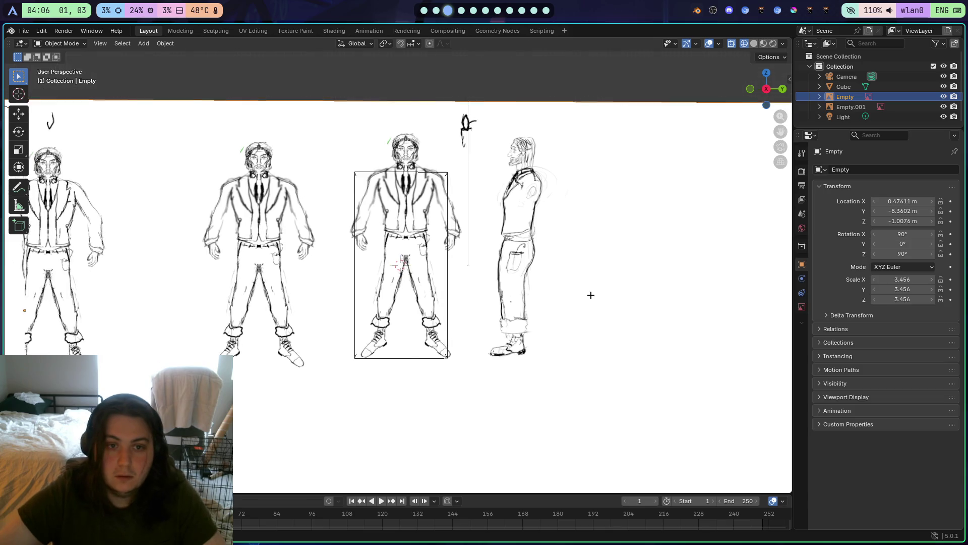
{"action": "left_click_drag", "start_coordinate": [591, 292], "coordinate": [672, 294]}
{"action": "scroll", "coordinate": [672, 294], "scroll_direction": "down", "scroll_amount": 10}
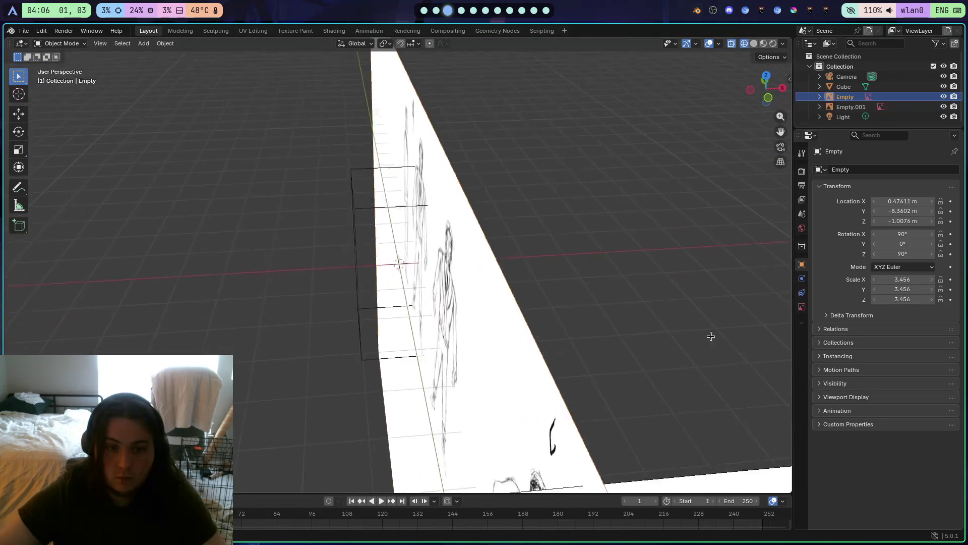
{"action": "mouse_move", "coordinate": [729, 334]}
{"action": "left_mouse_down"}
{"action": "mouse_move", "coordinate": [26, 325]}
{"action": "mouse_move", "coordinate": [145, 301]}
{"action": "left_mouse_up"}
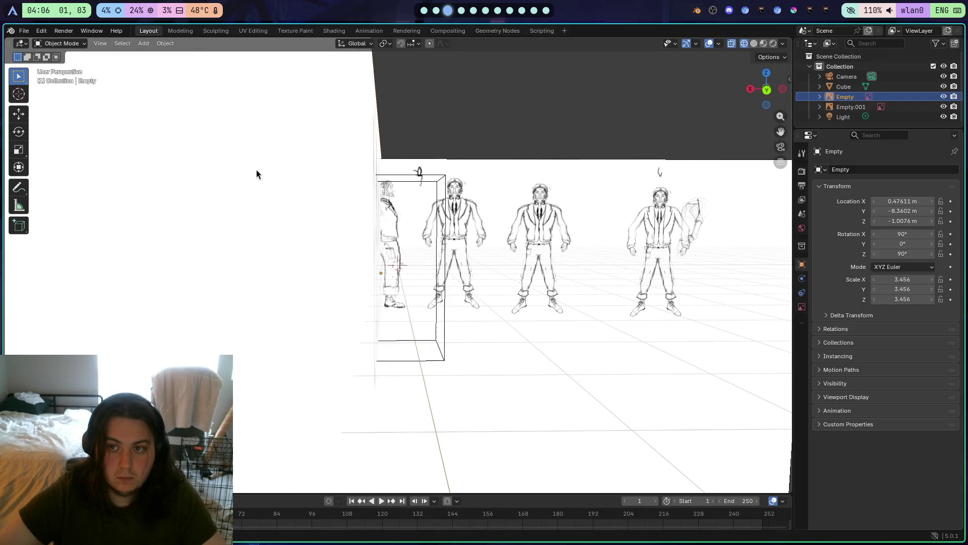
{"action": "left_click", "coordinate": [762, 89]}
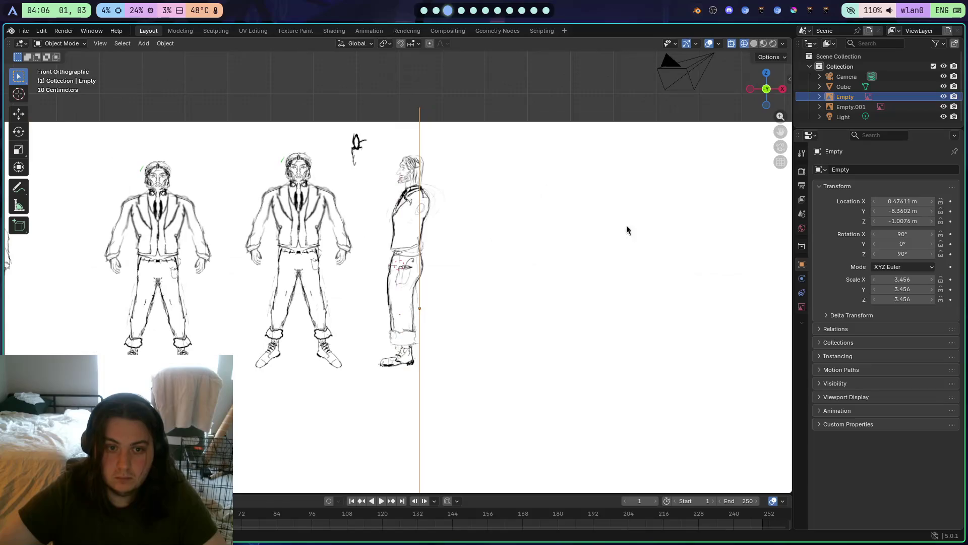
{"action": "key", "text": "g"}
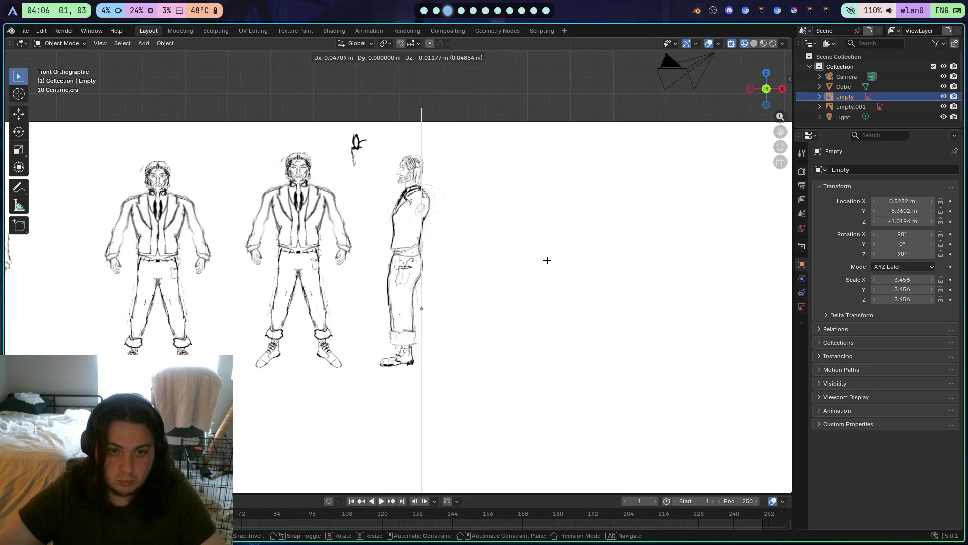
{"action": "right_click", "coordinate": [547, 260]}
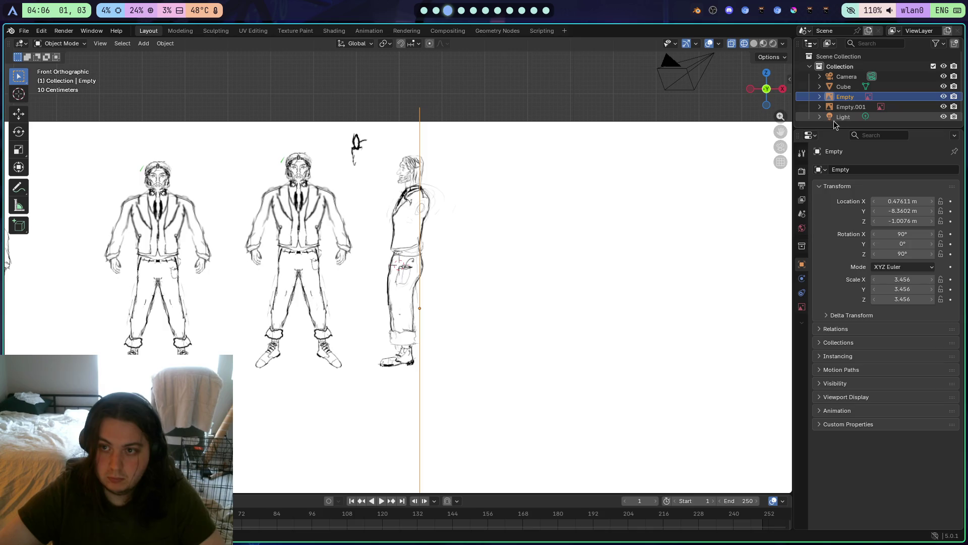
Nudge Empty.001 to -10.59, -8.3602, -1.356 m, then go to the stream dashboard
{"action": "left_click", "coordinate": [851, 107]}
{"action": "key", "text": "g"}
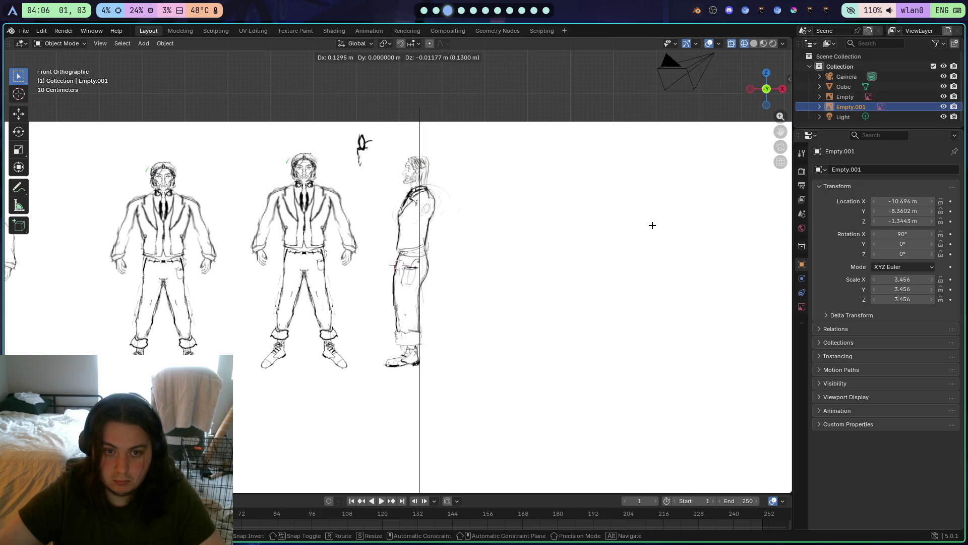
{"action": "left_click", "coordinate": [657, 225]}
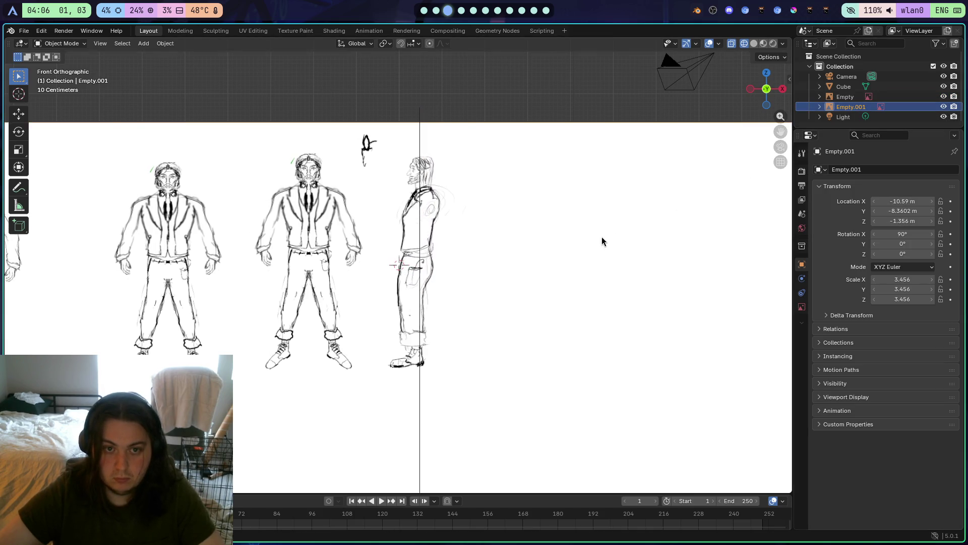
{"action": "mouse_move", "coordinate": [601, 237]}
{"action": "left_mouse_down"}
{"action": "mouse_move", "coordinate": [585, 256]}
{"action": "mouse_move", "coordinate": [595, 270]}
{"action": "left_mouse_up"}
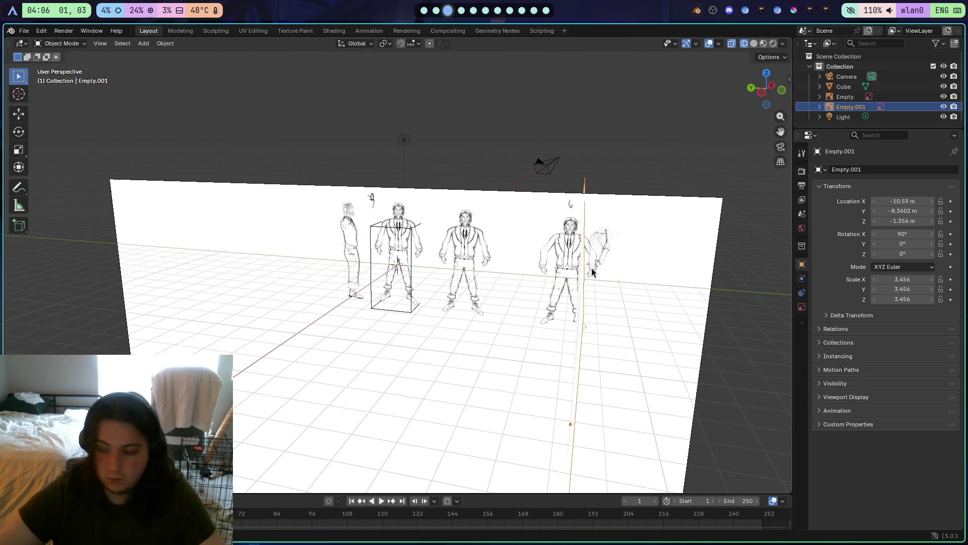
{"action": "key", "text": "super+1"}
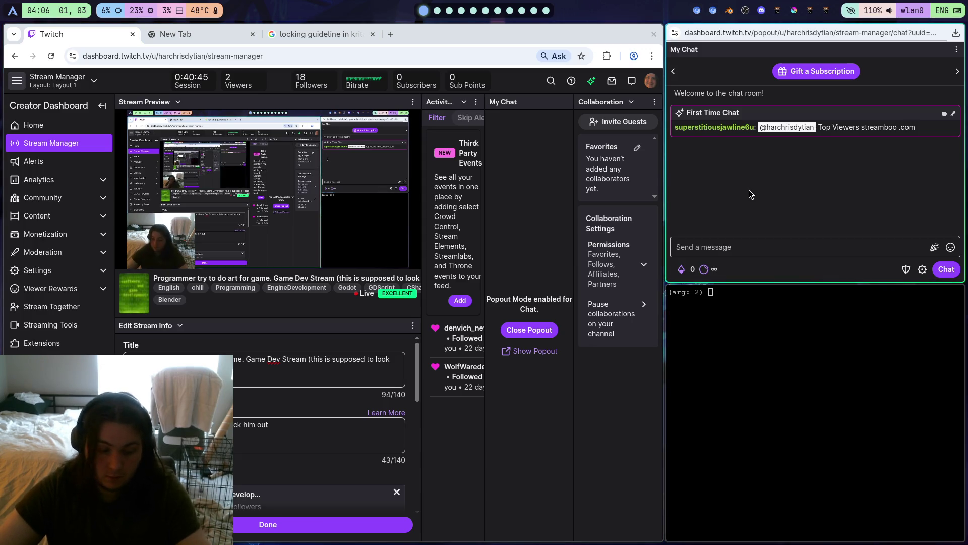
Glance between the terminal and stream chat workspaces, then head to the OBS workspace
{"action": "key", "text": "super+4"}
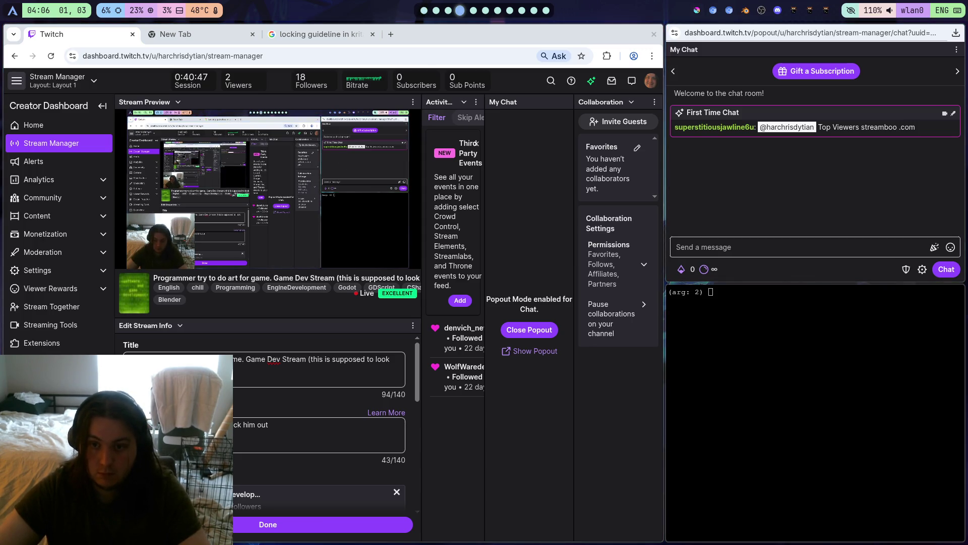
{"action": "key", "text": "super+1"}
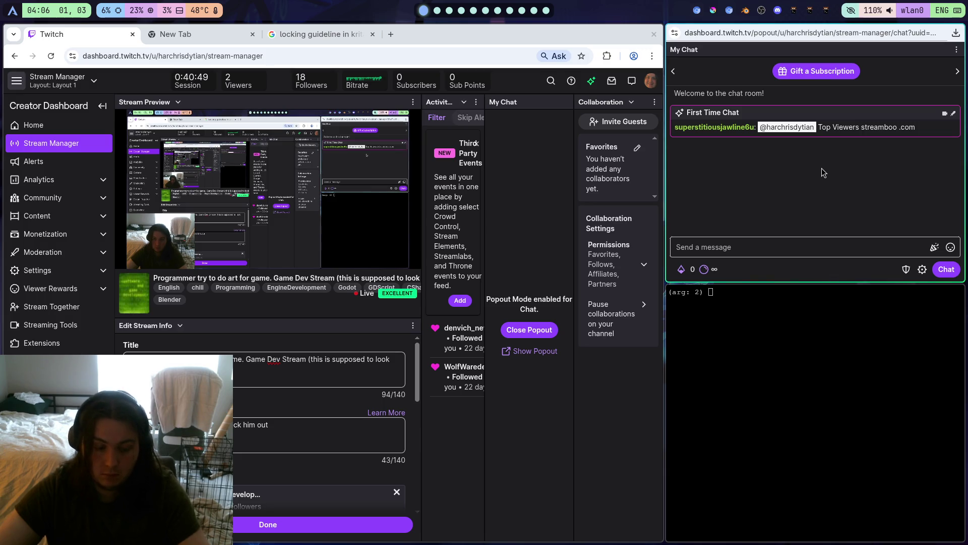
{"action": "key", "text": "super+4"}
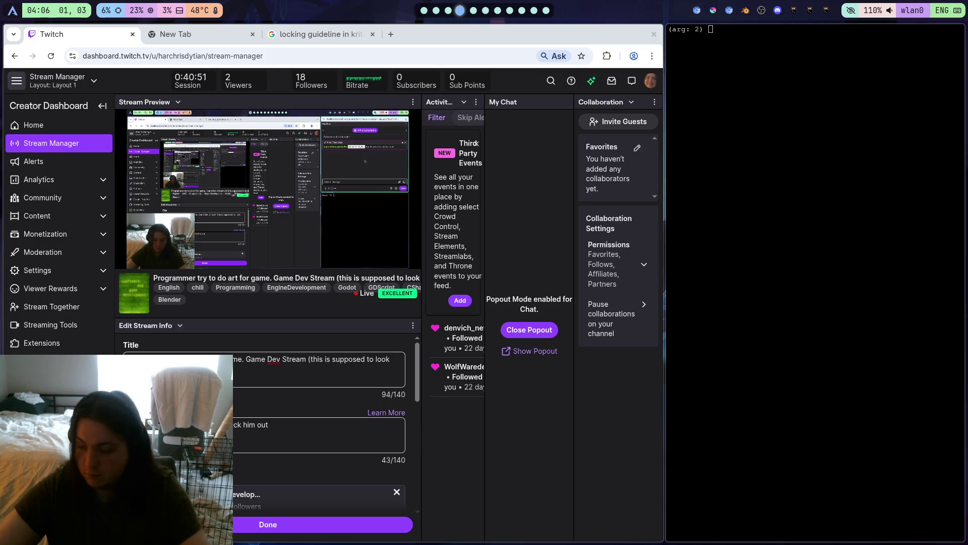
{"action": "key", "text": "super+2"}
{"action": "key", "text": "super+3"}
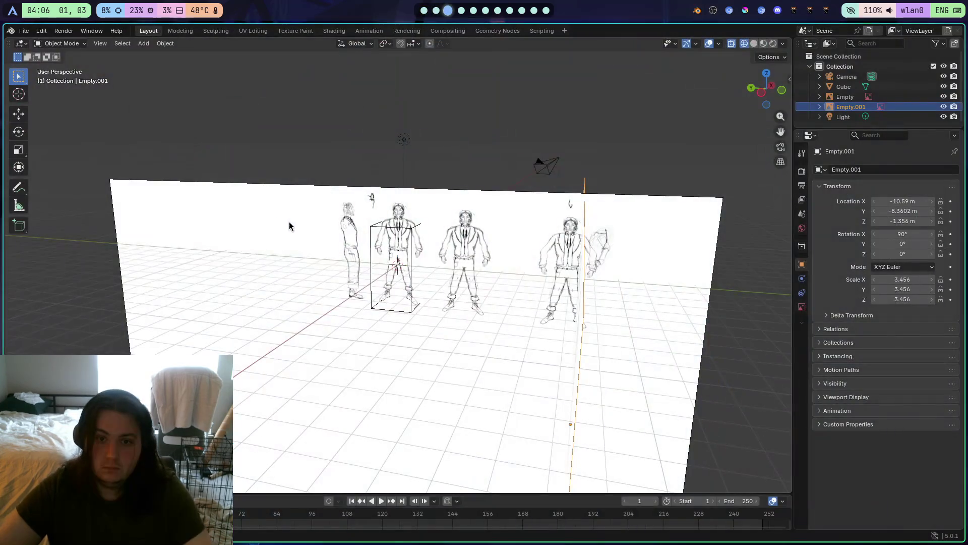
{"action": "scroll", "coordinate": [363, 240], "scroll_direction": "up", "scroll_amount": 5}
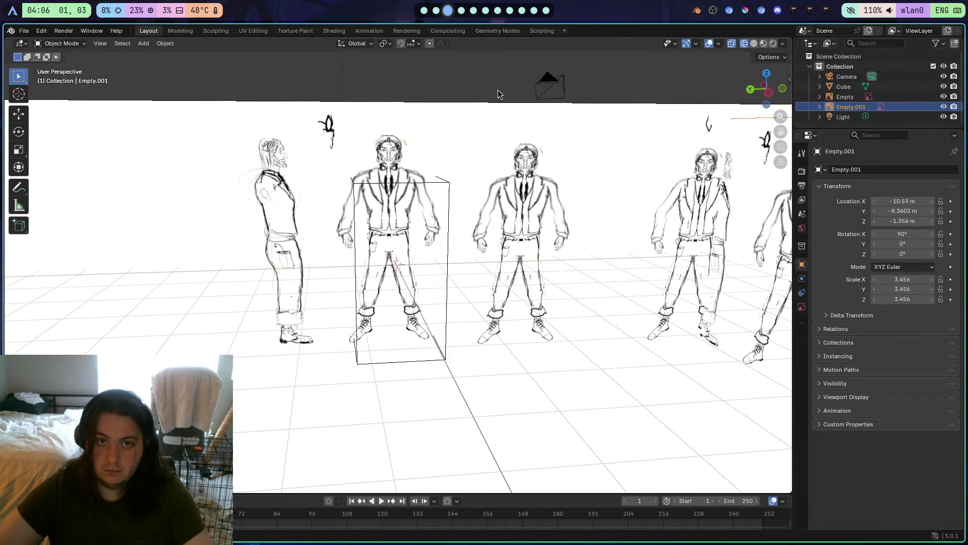
{"action": "scroll", "coordinate": [425, 10], "scroll_direction": "up", "scroll_amount": 1}
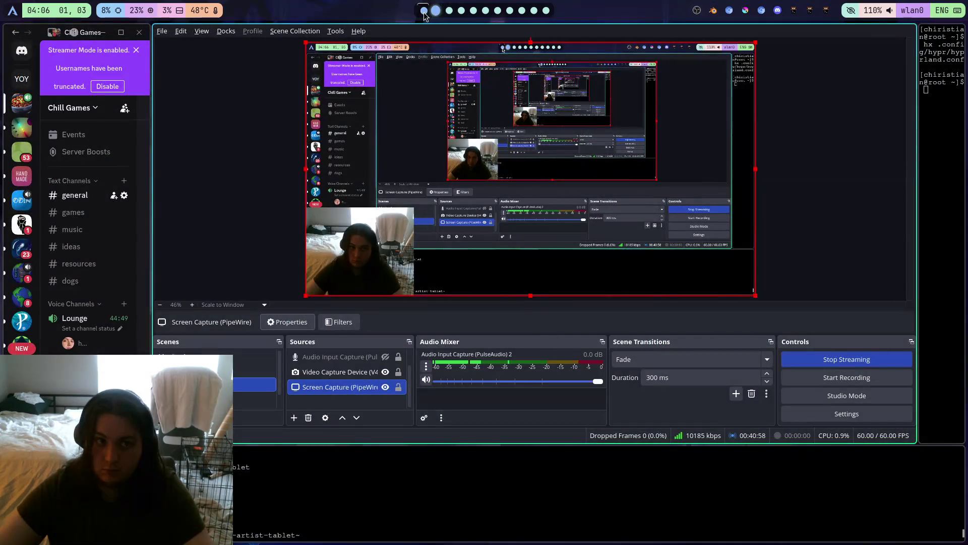
{"action": "left_click_drag", "start_coordinate": [221, 146], "coordinate": [504, 245]}
{"action": "key", "text": "super+1"}
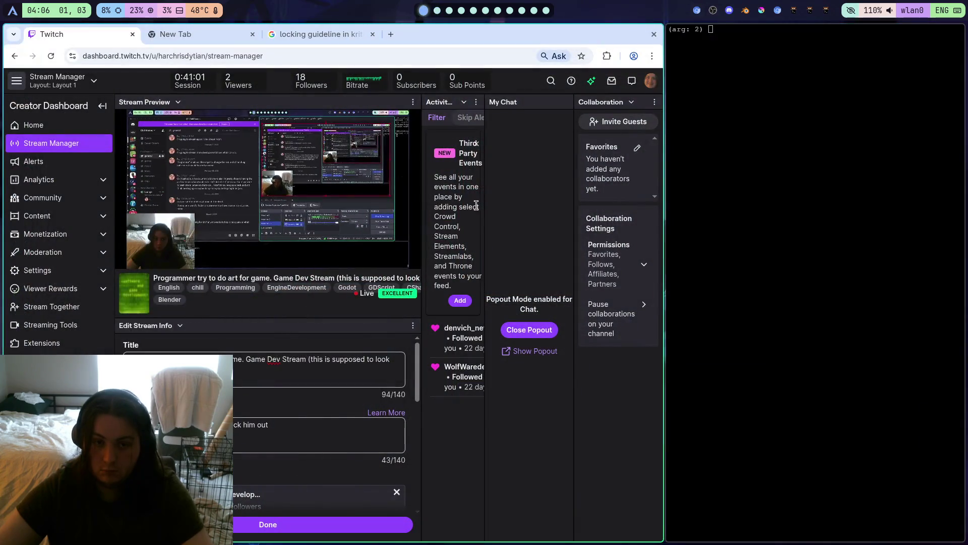
{"action": "key", "text": "super+2"}
{"action": "key", "text": "super+3"}
{"action": "scroll", "coordinate": [470, 200], "scroll_direction": "up", "scroll_amount": 3}
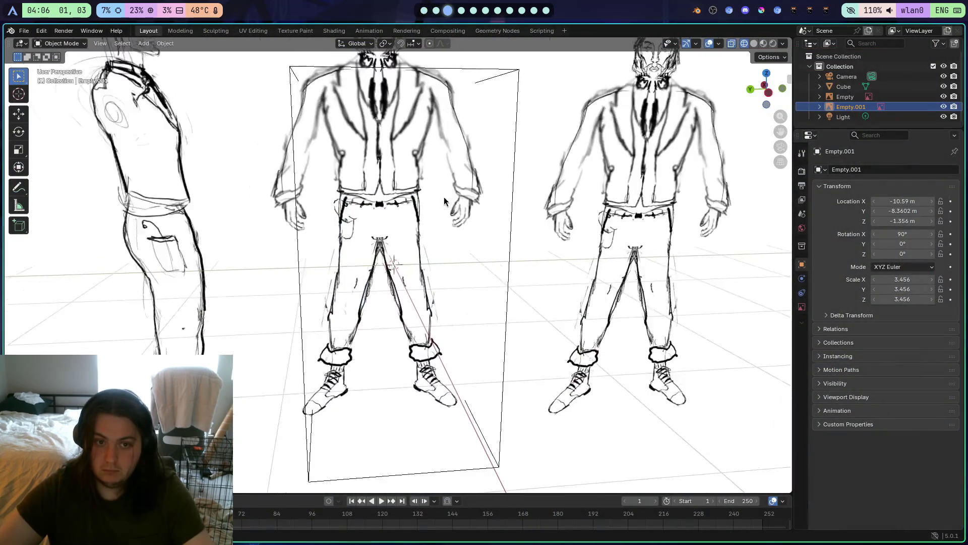
{"action": "scroll", "coordinate": [446, 195], "scroll_direction": "down", "scroll_amount": 2}
{"action": "left_click_drag", "start_coordinate": [443, 192], "coordinate": [436, 187]}
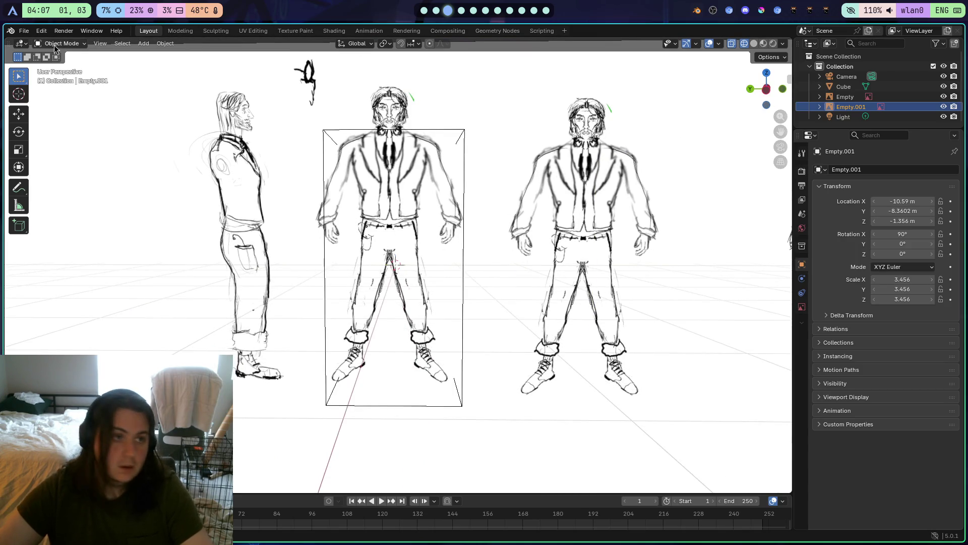
{"action": "left_click", "coordinate": [121, 43]}
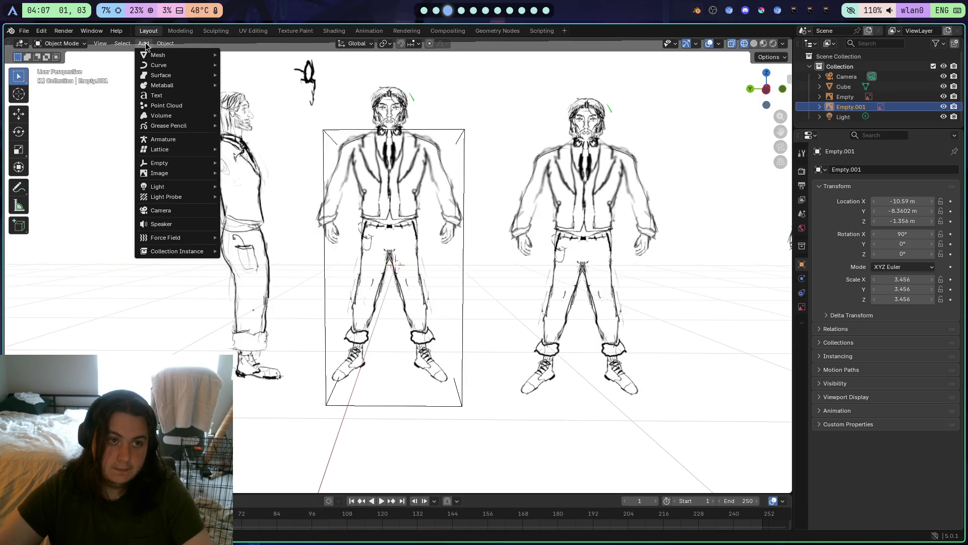
{"action": "scroll", "coordinate": [377, 228], "scroll_direction": "down", "scroll_amount": 5}
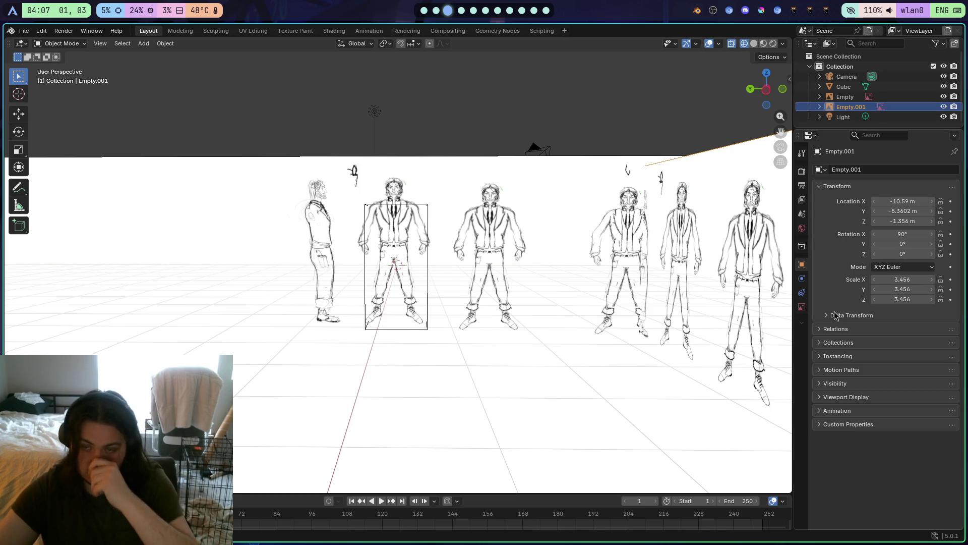
{"action": "scroll", "coordinate": [648, 295], "scroll_direction": "up", "scroll_amount": 4}
{"action": "scroll", "coordinate": [648, 298], "scroll_direction": "down", "scroll_amount": 4}
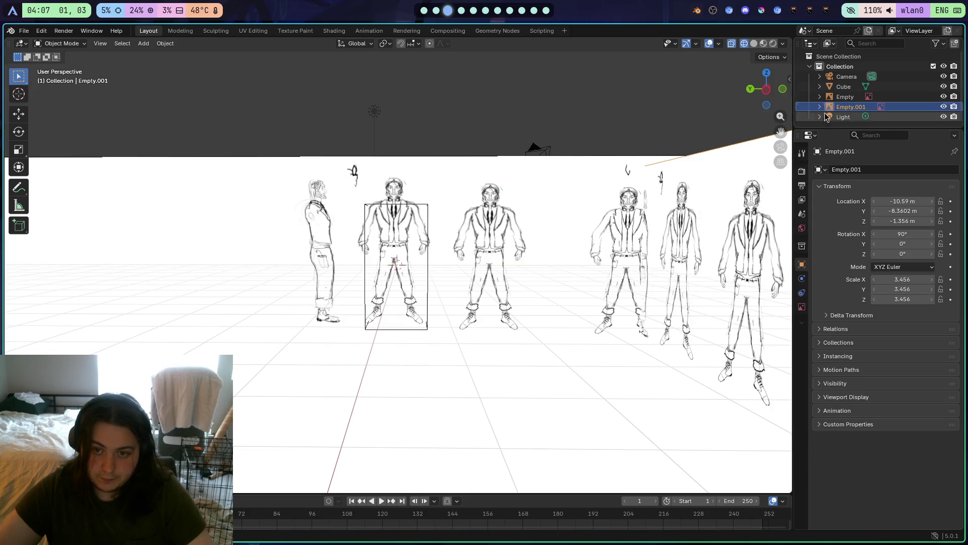
{"action": "left_click", "coordinate": [752, 91]}
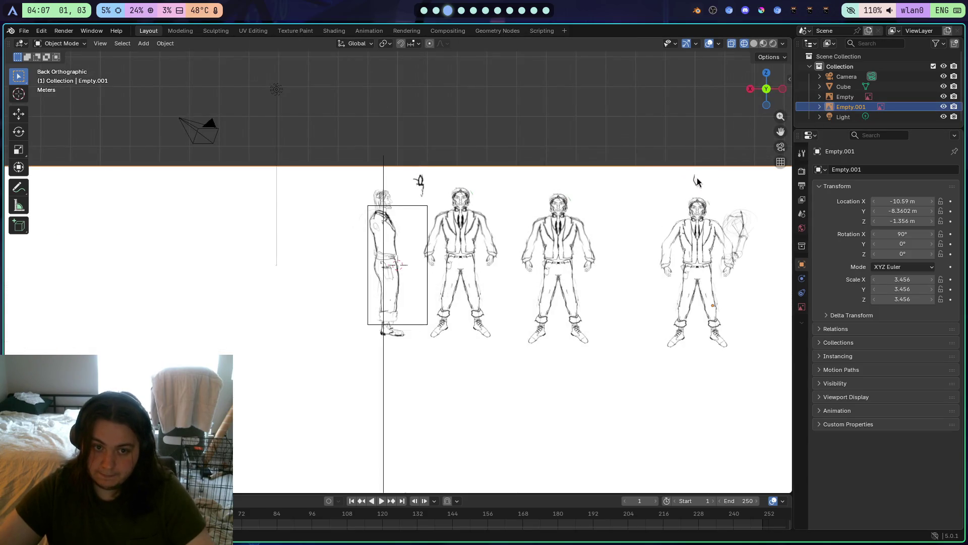
{"action": "mouse_move", "coordinate": [698, 181]}
{"action": "left_mouse_down"}
{"action": "mouse_move", "coordinate": [648, 302]}
{"action": "mouse_move", "coordinate": [691, 266]}
{"action": "mouse_move", "coordinate": [631, 283]}
{"action": "mouse_move", "coordinate": [598, 248]}
{"action": "mouse_move", "coordinate": [614, 210]}
{"action": "mouse_move", "coordinate": [400, 353]}
{"action": "left_mouse_up"}
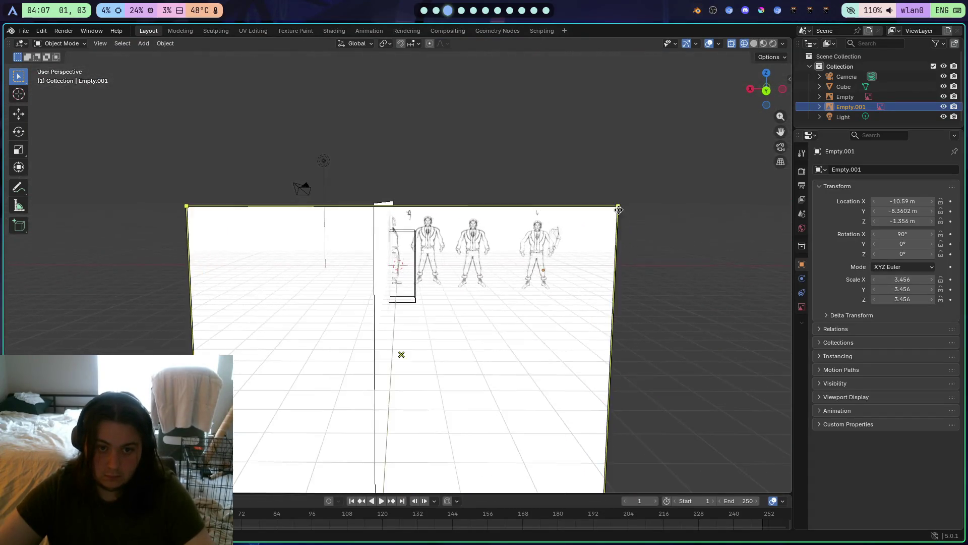
{"action": "key", "text": "super+1"}
Search Google for 'how to make references images blender' and scroll through the tutorial videos
{"action": "left_click", "coordinate": [340, 36]}
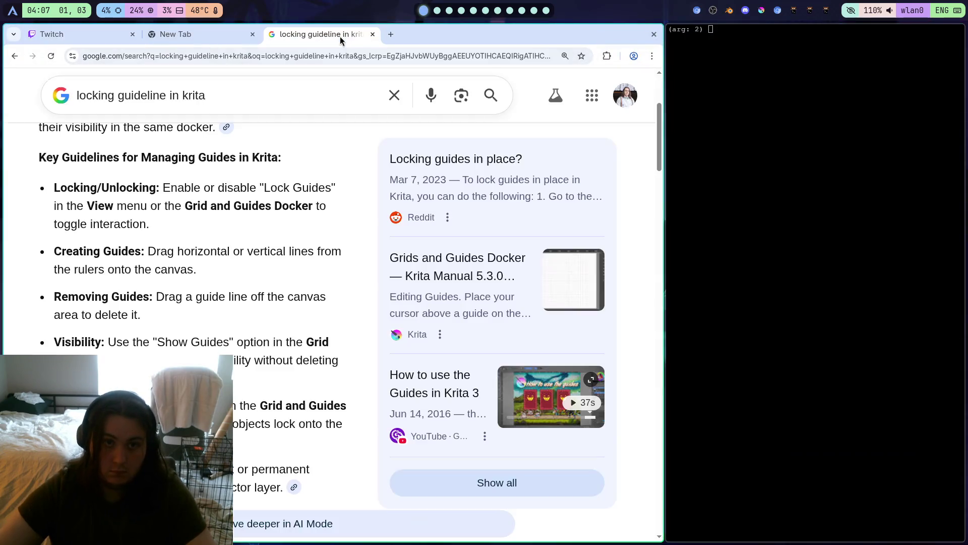
{"action": "left_click", "coordinate": [377, 55]}
{"action": "type", "text": "how to make ref"}
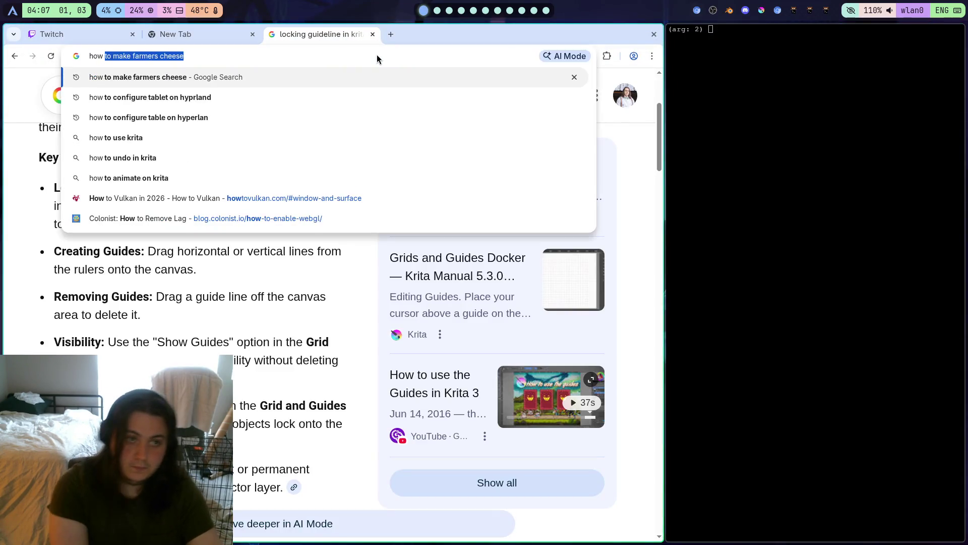
{"action": "type", "text": "e"}
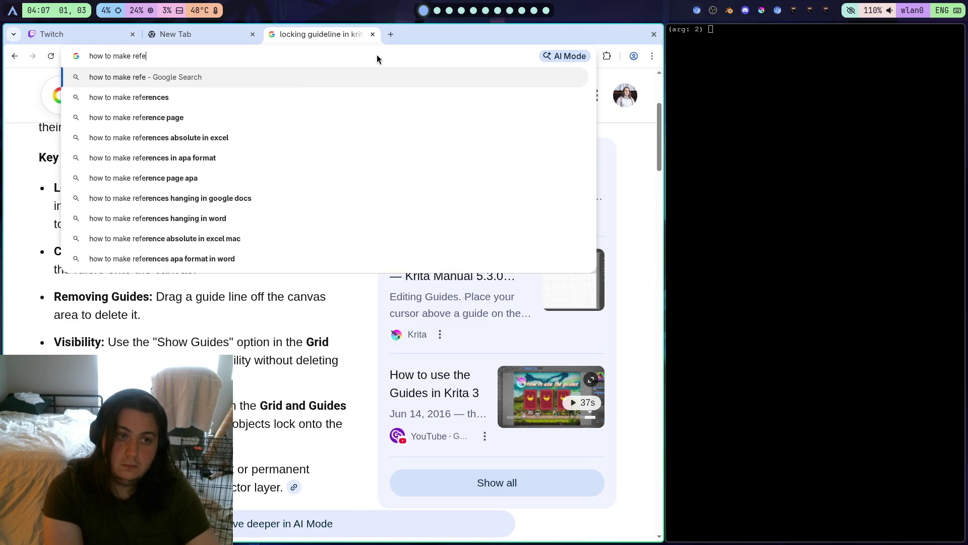
{"action": "type", "text": "rences images "}
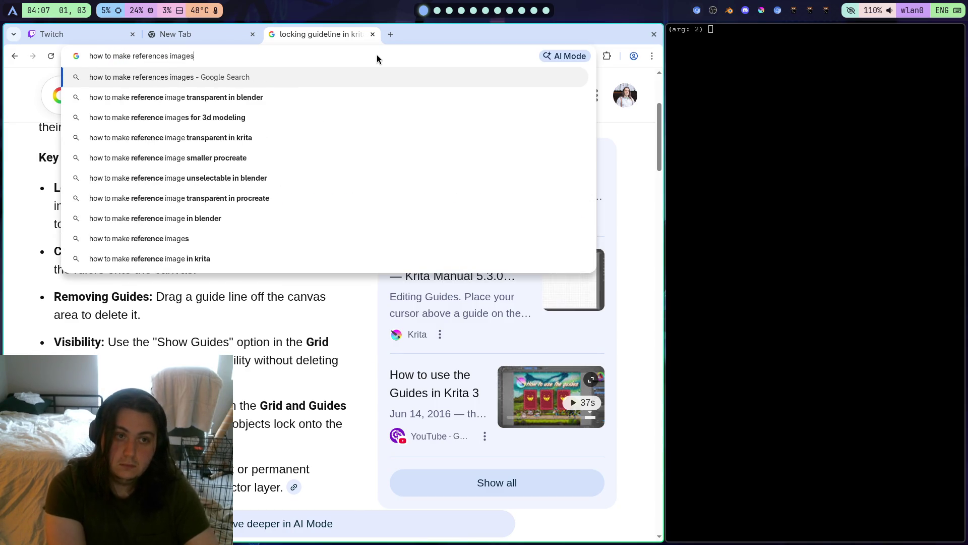
{"action": "type", "text": "blender"}
{"action": "key", "text": "Return"}
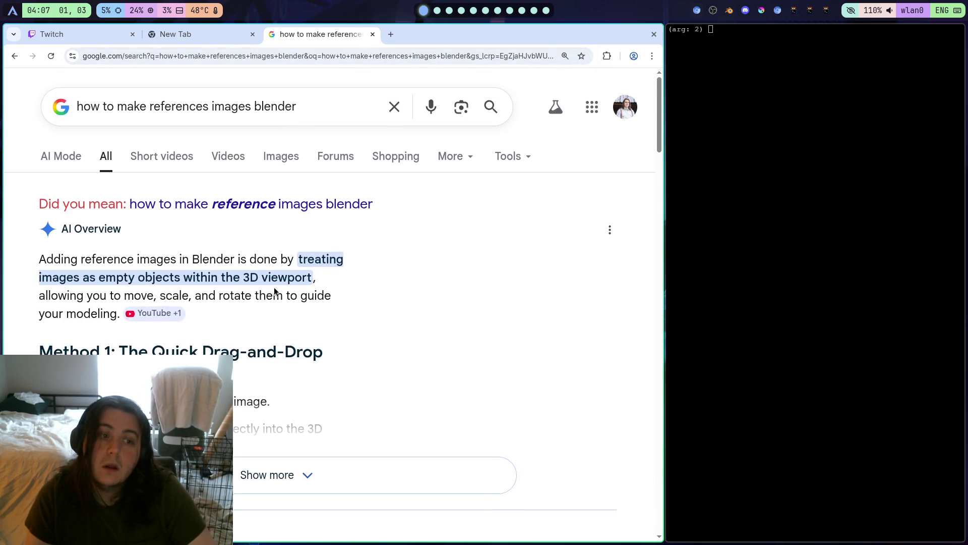
{"action": "scroll", "coordinate": [282, 290], "scroll_direction": "down", "scroll_amount": 1}
{"action": "scroll", "coordinate": [287, 318], "scroll_direction": "down", "scroll_amount": 10}
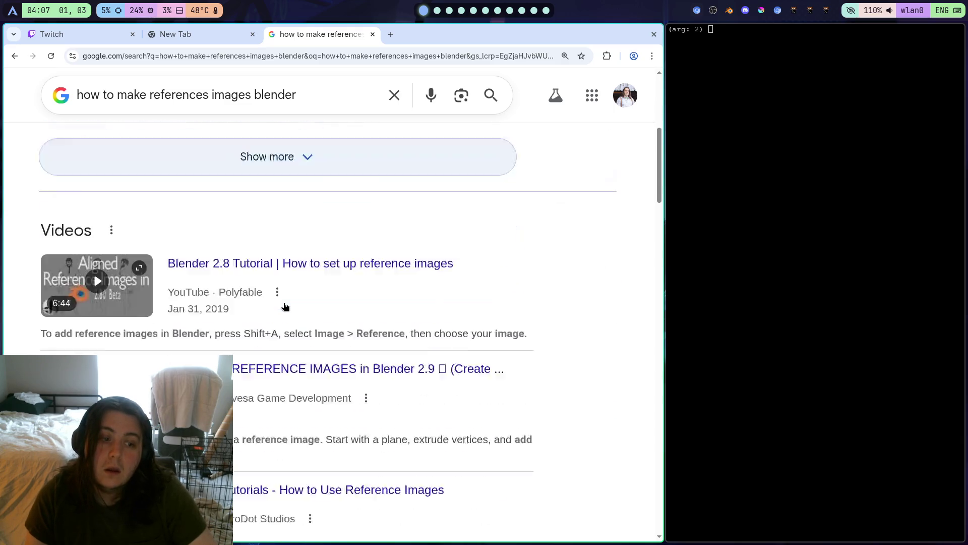
{"action": "scroll", "coordinate": [283, 315], "scroll_direction": "down", "scroll_amount": 3}
{"action": "scroll", "coordinate": [279, 275], "scroll_direction": "up", "scroll_amount": 4}
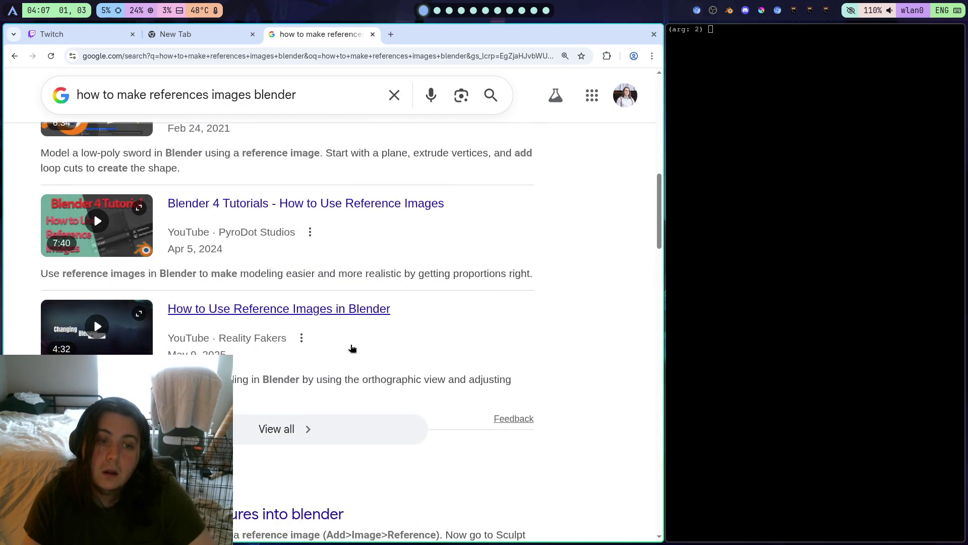
Back in Blender, select the Empty reference and display its Object properties transform values
{"action": "key", "text": "super+2"}
{"action": "key", "text": "super+3"}
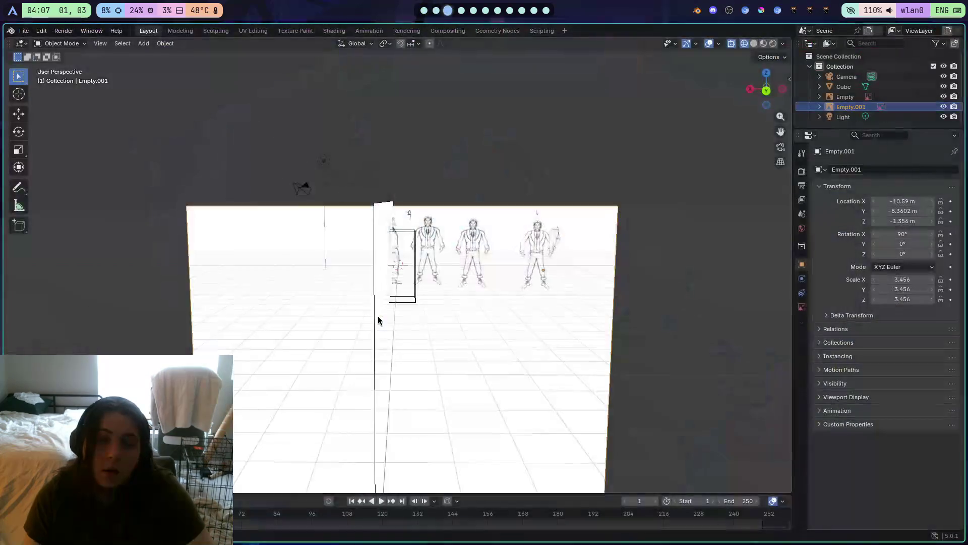
{"action": "mouse_move", "coordinate": [647, 326]}
{"action": "left_mouse_down"}
{"action": "mouse_move", "coordinate": [528, 315]}
{"action": "mouse_move", "coordinate": [529, 331]}
{"action": "left_mouse_up"}
{"action": "left_click", "coordinate": [802, 309]}
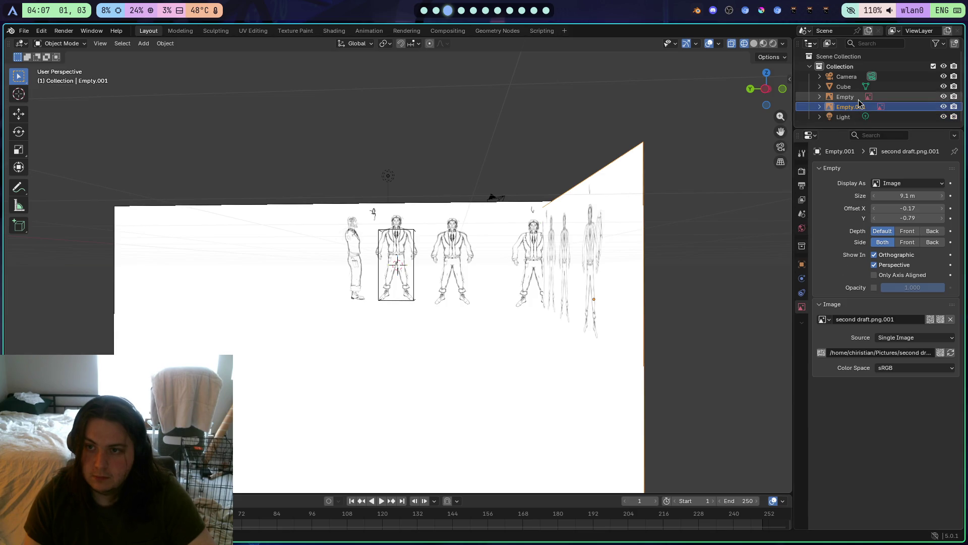
{"action": "left_click", "coordinate": [841, 97]}
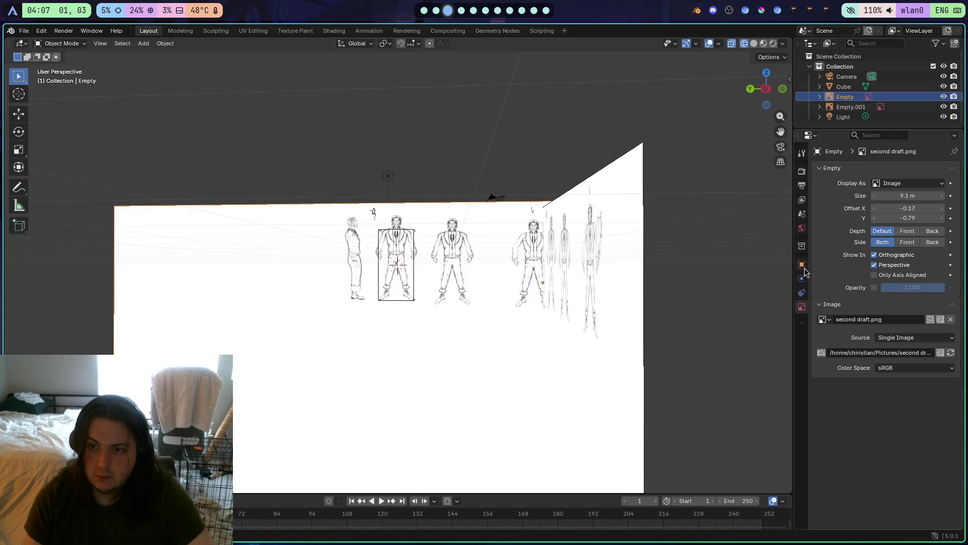
{"action": "left_click", "coordinate": [802, 293]}
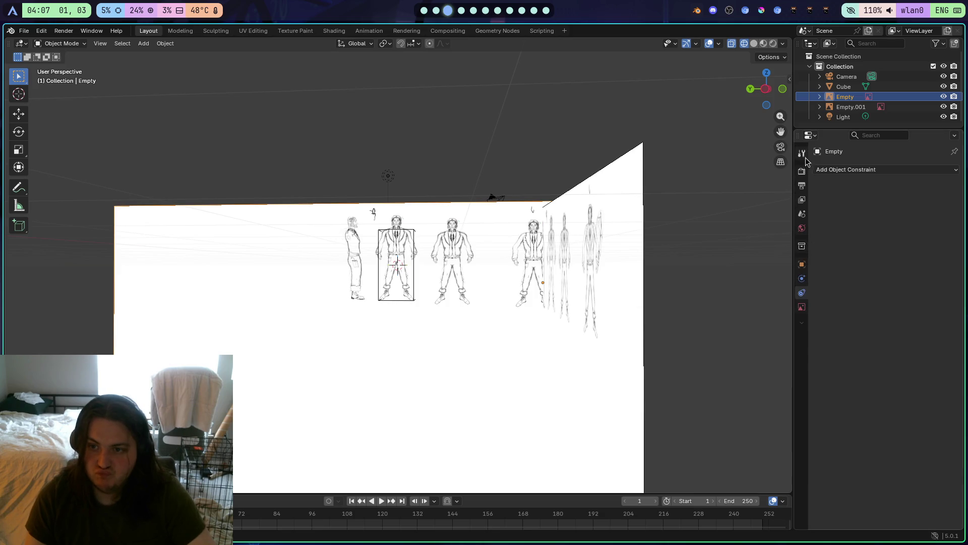
{"action": "left_click", "coordinate": [806, 174]}
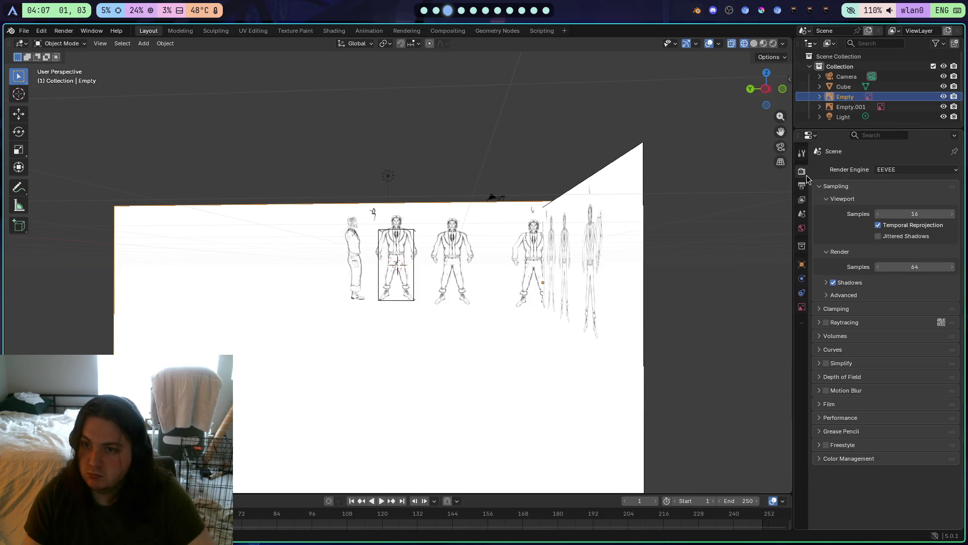
{"action": "left_click", "coordinate": [802, 307]}
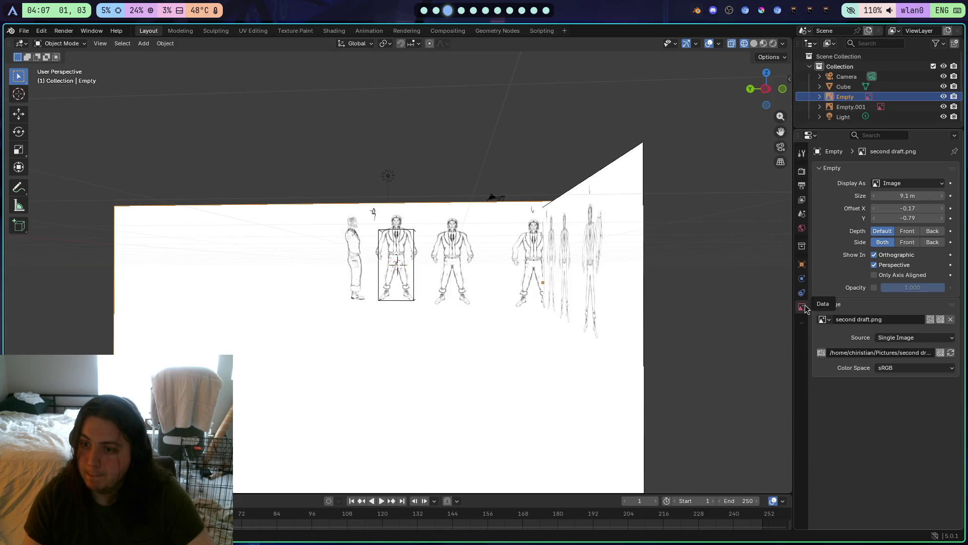
{"action": "left_click", "coordinate": [802, 265]}
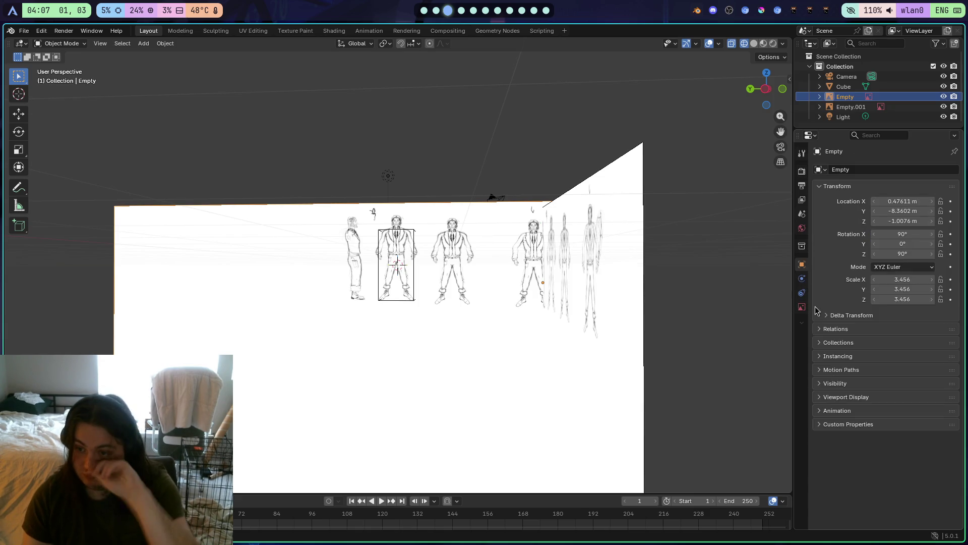
{"action": "left_click", "coordinate": [818, 425]}
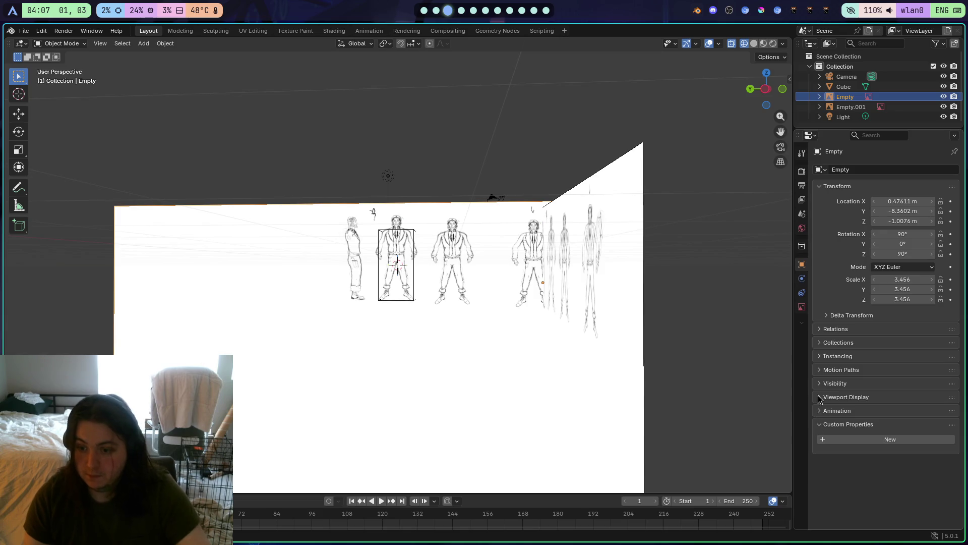
{"action": "left_click", "coordinate": [820, 397]}
Read the Reddit reference-pictures thread and References Overlays add-on page, then return to Blender
{"action": "key", "text": "super+1"}
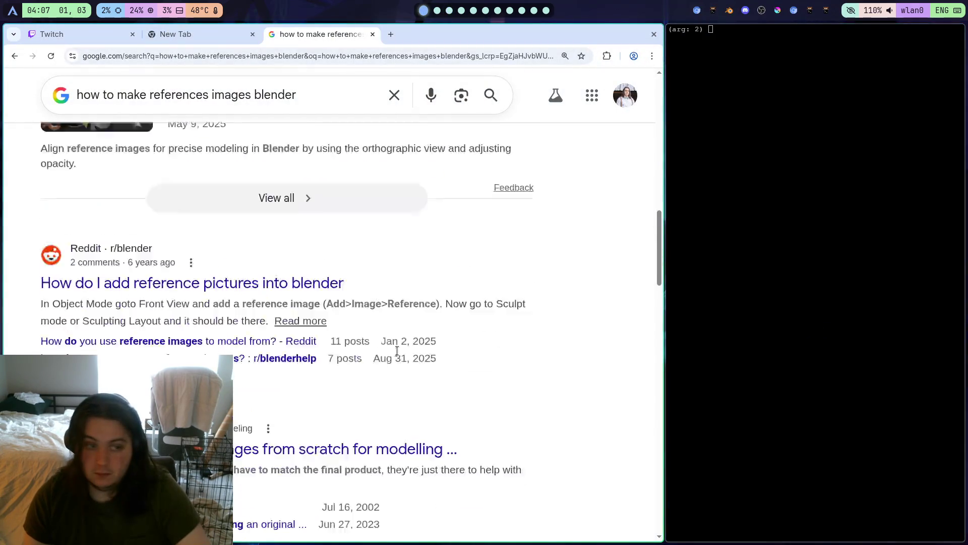
{"action": "scroll", "coordinate": [319, 320], "scroll_direction": "down", "scroll_amount": 1}
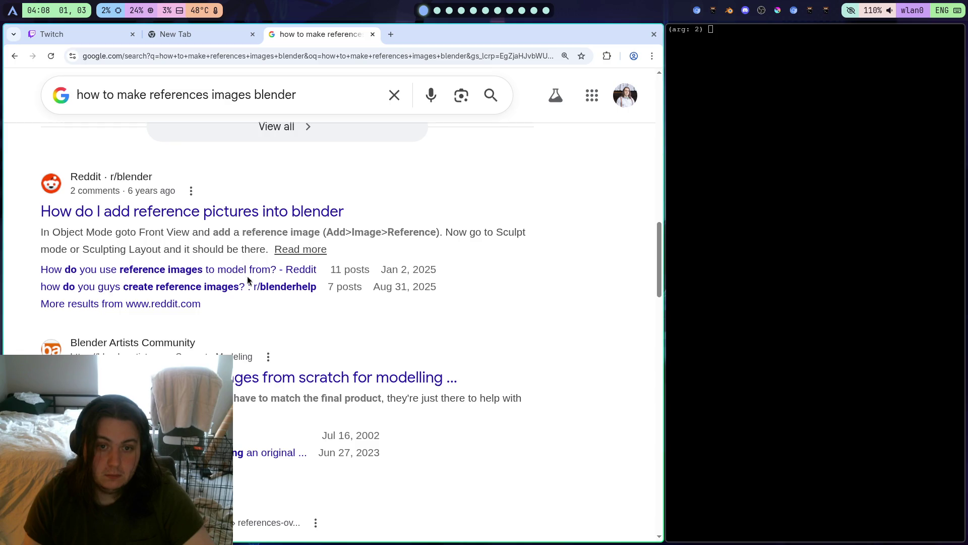
{"action": "left_click", "coordinate": [235, 215]}
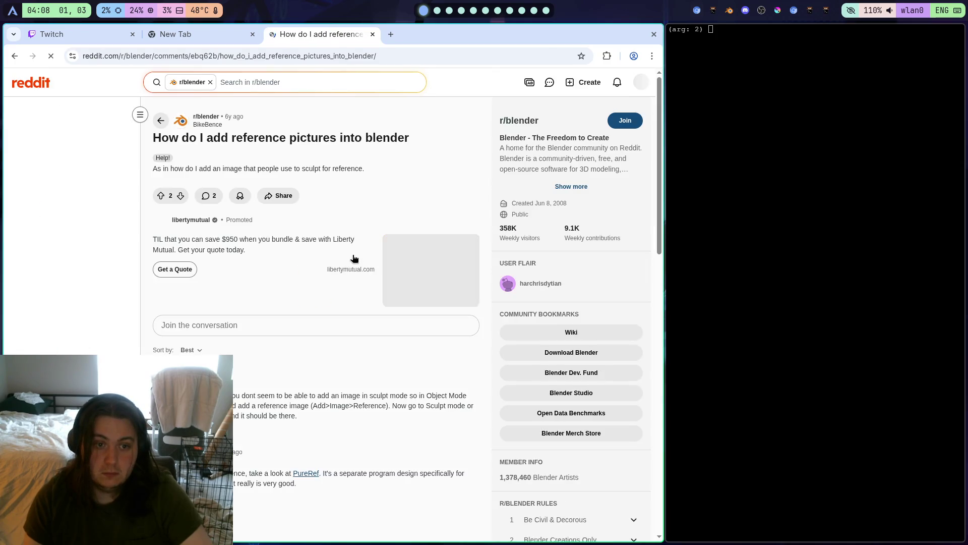
{"action": "scroll", "coordinate": [385, 393], "scroll_direction": "down", "scroll_amount": 2}
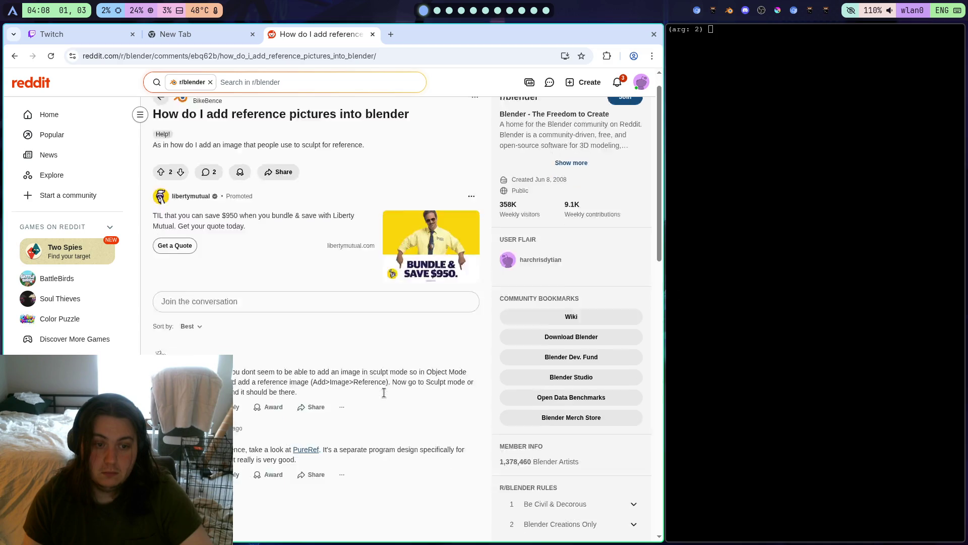
{"action": "key", "text": "alt+Left"}
{"action": "scroll", "coordinate": [170, 299], "scroll_direction": "down", "scroll_amount": 2}
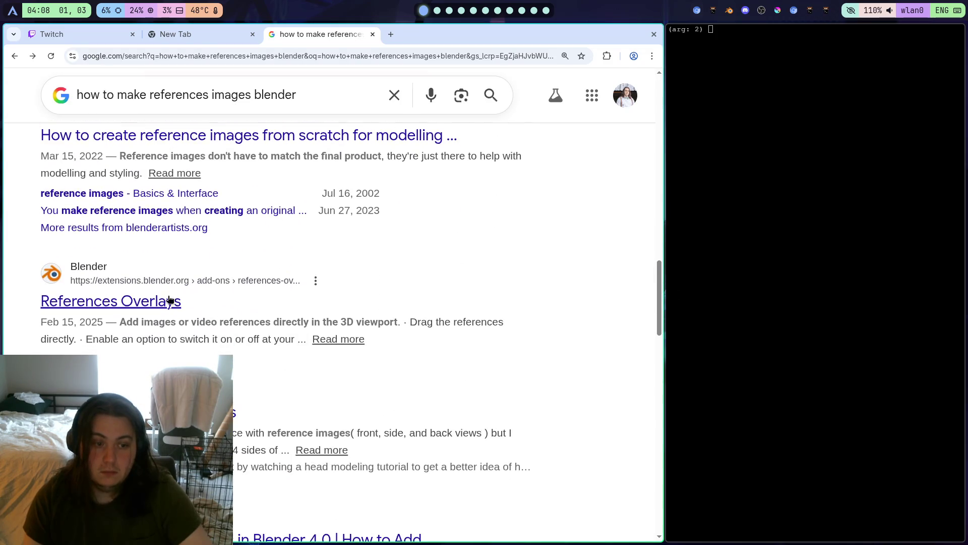
{"action": "scroll", "coordinate": [267, 325], "scroll_direction": "down", "scroll_amount": 5}
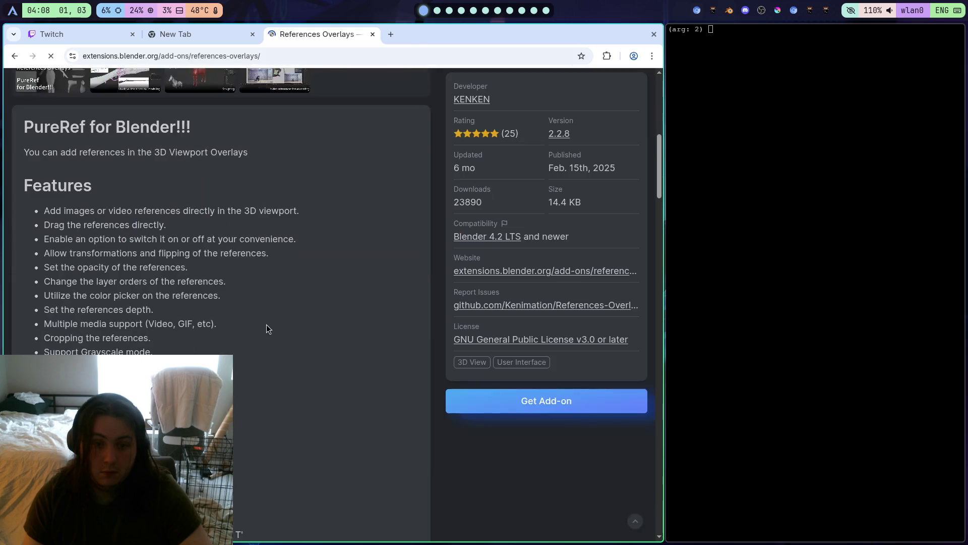
{"action": "key", "text": "alt+Left"}
{"action": "scroll", "coordinate": [211, 349], "scroll_direction": "down", "scroll_amount": 1}
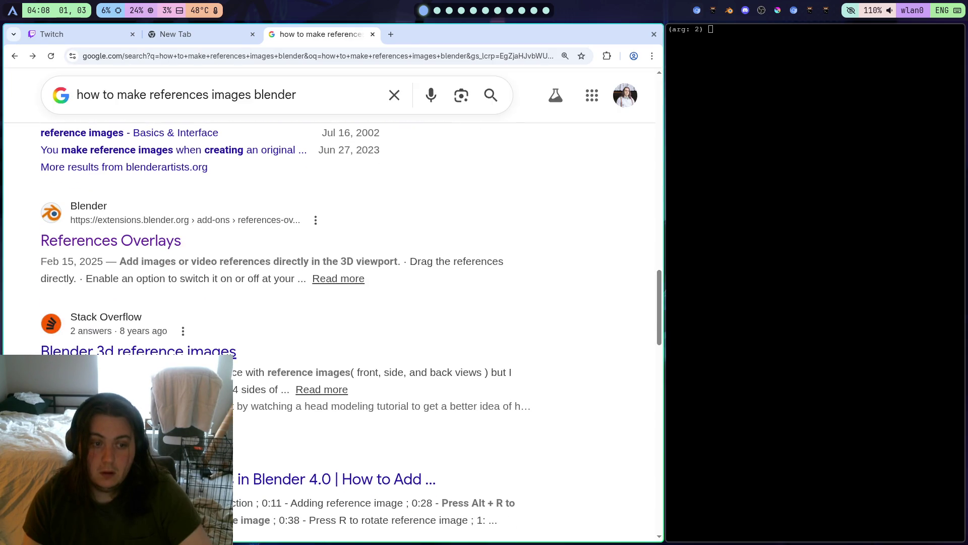
{"action": "key", "text": "super+2"}
Return to Blender, orbit over the reference sketches and put the Cube into Edit Mode
{"action": "key", "text": "super+3"}
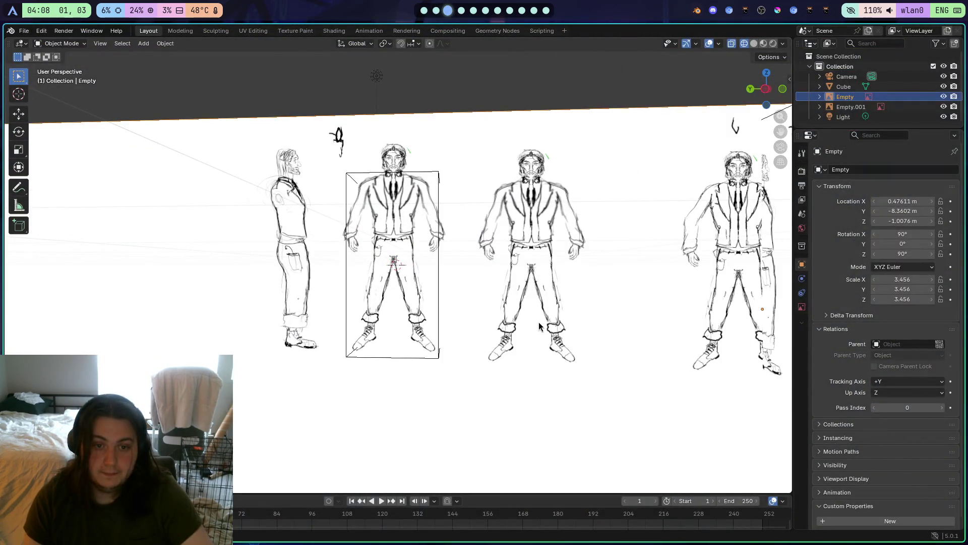
{"action": "mouse_move", "coordinate": [574, 333]}
{"action": "left_mouse_down"}
{"action": "mouse_move", "coordinate": [538, 329]}
{"action": "mouse_move", "coordinate": [579, 398]}
{"action": "mouse_move", "coordinate": [584, 448]}
{"action": "mouse_move", "coordinate": [508, 319]}
{"action": "left_mouse_up"}
{"action": "scroll", "coordinate": [508, 319], "scroll_direction": "up", "scroll_amount": 5}
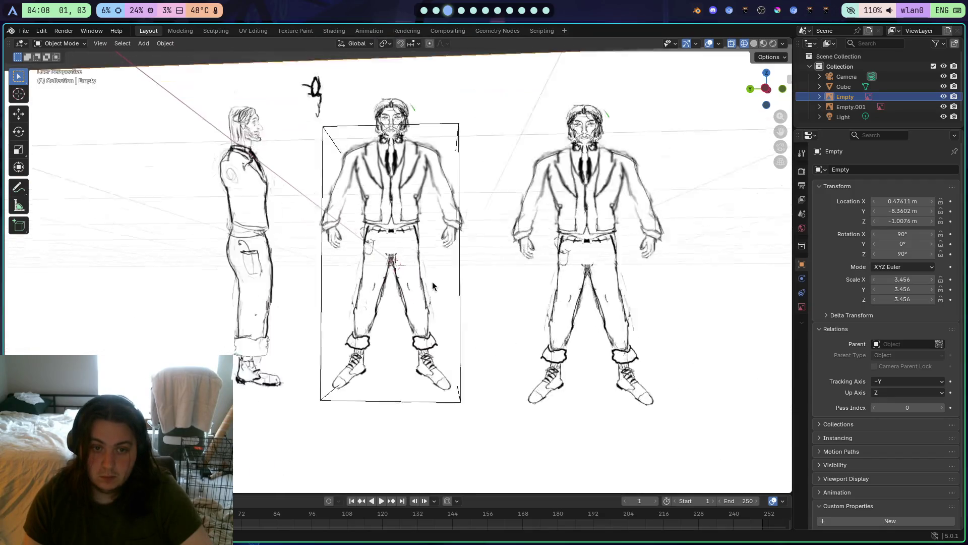
{"action": "scroll", "coordinate": [468, 355], "scroll_direction": "down", "scroll_amount": 3}
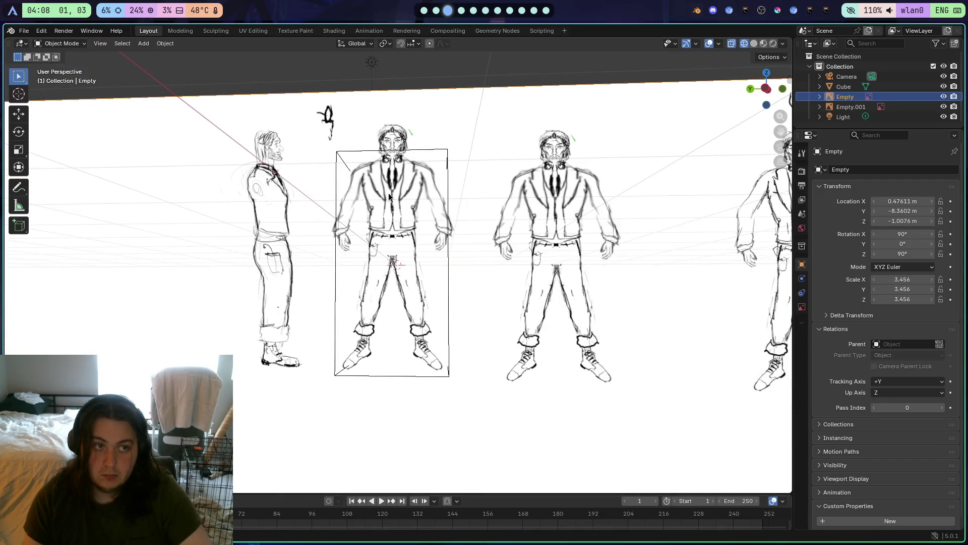
{"action": "left_click", "coordinate": [844, 87]}
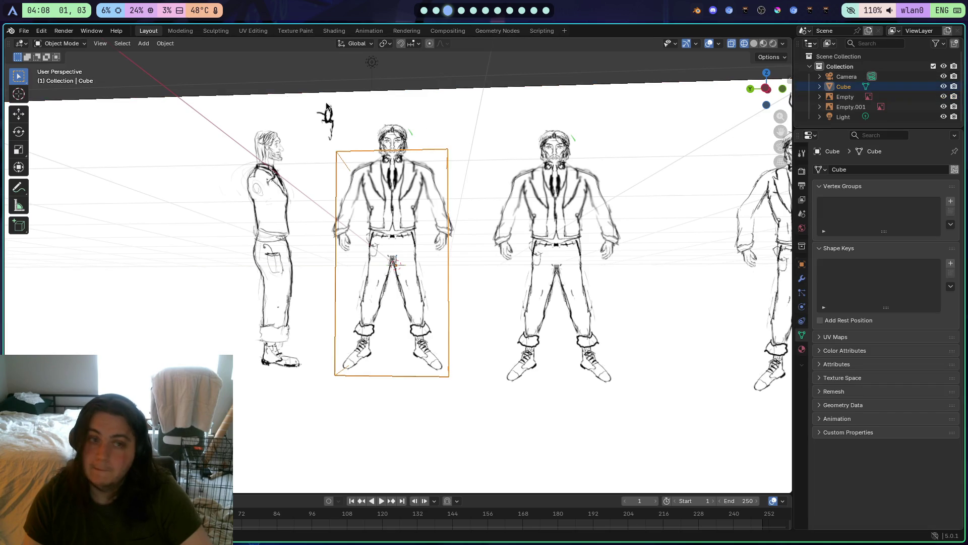
{"action": "key", "text": "Tab"}
{"action": "scroll", "coordinate": [436, 263], "scroll_direction": "up", "scroll_amount": 2}
{"action": "scroll", "coordinate": [437, 262], "scroll_direction": "down", "scroll_amount": 6}
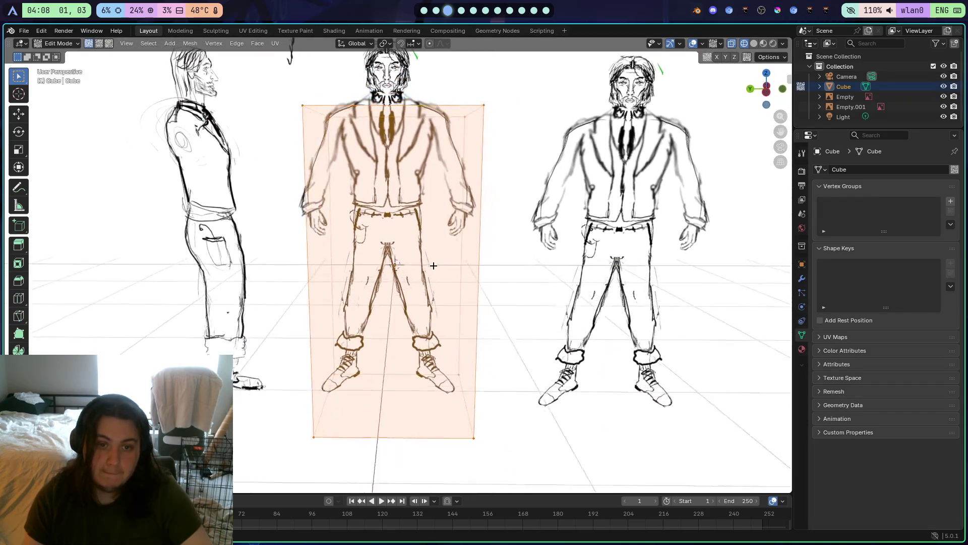
Leave Edit Mode, select Empty.001 and drag its Location Y to -17.82 m
{"action": "left_click", "coordinate": [828, 98]}
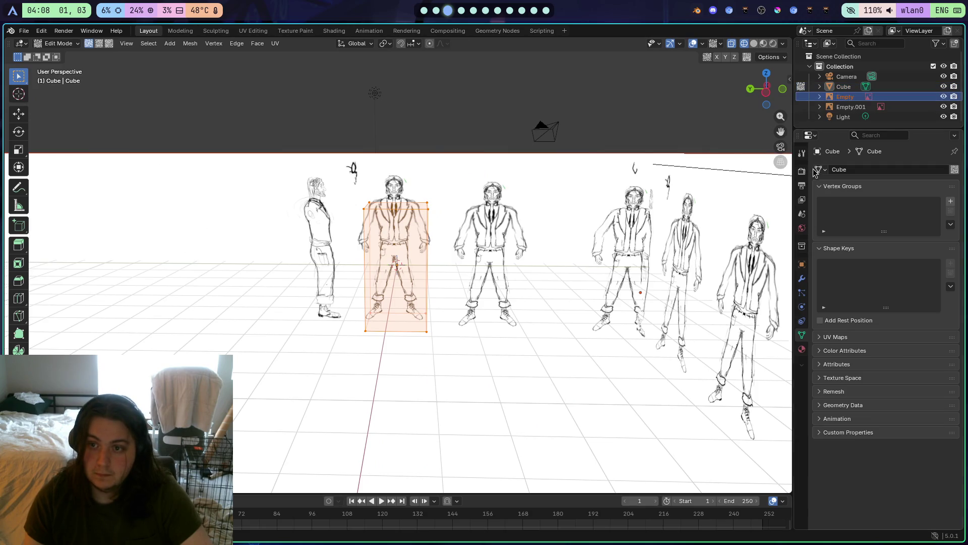
{"action": "key", "text": "Tab"}
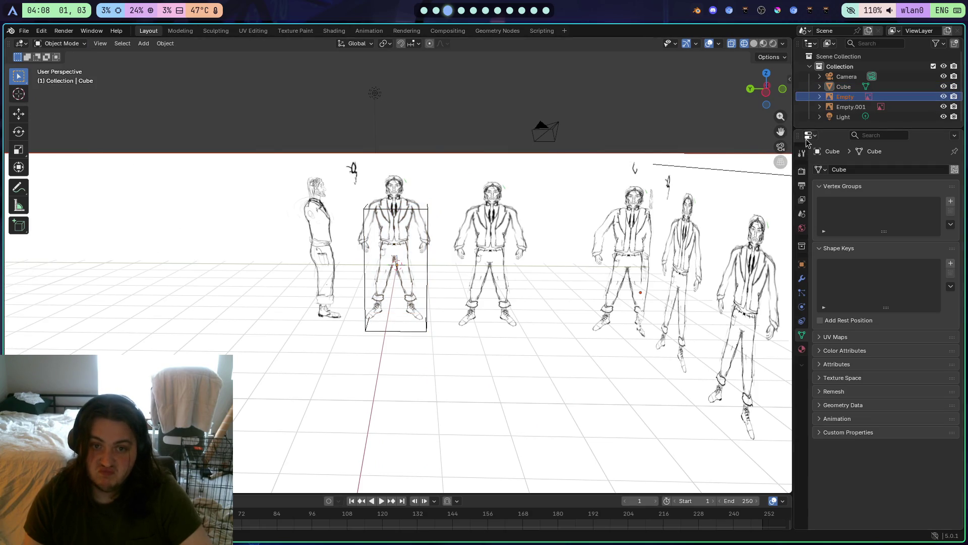
{"action": "left_click", "coordinate": [838, 107]}
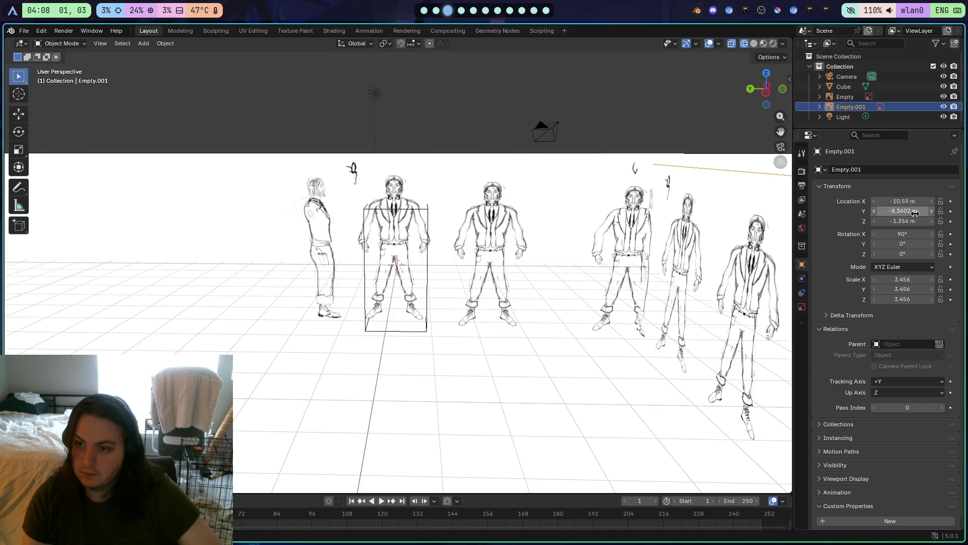
{"action": "left_click_drag", "start_coordinate": [915, 212], "coordinate": [833, 212]}
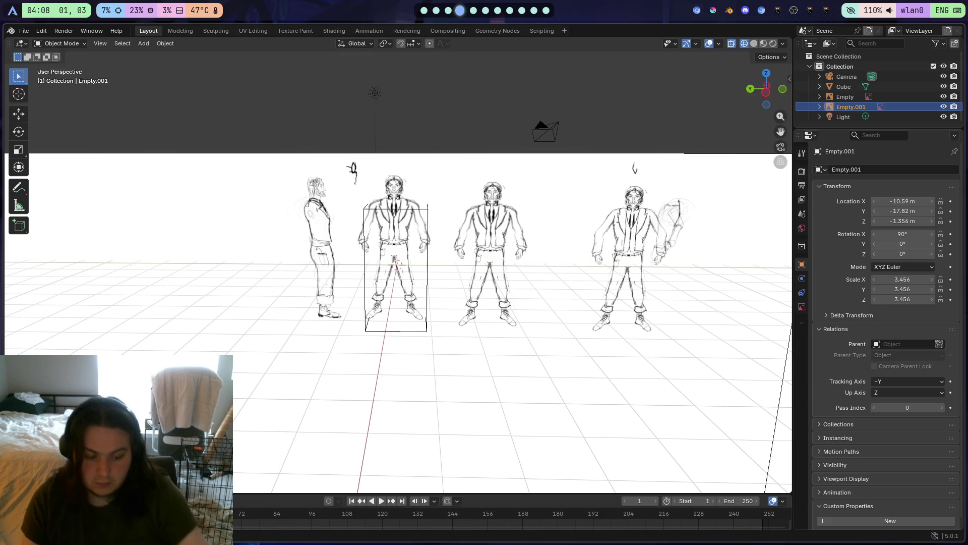
Nudge the front reference image Empty to X 38.366 m
{"action": "key", "text": "super+Right"}
{"action": "key", "text": "super+Right"}
{"action": "key", "text": "super+Right"}
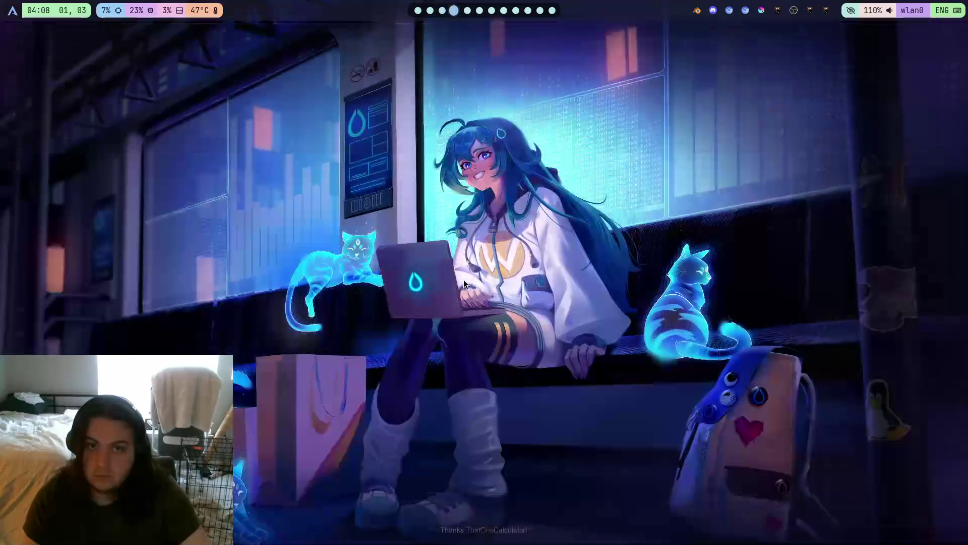
{"action": "key", "text": "super+Left"}
{"action": "key", "text": "super+Left"}
{"action": "key", "text": "super+Left"}
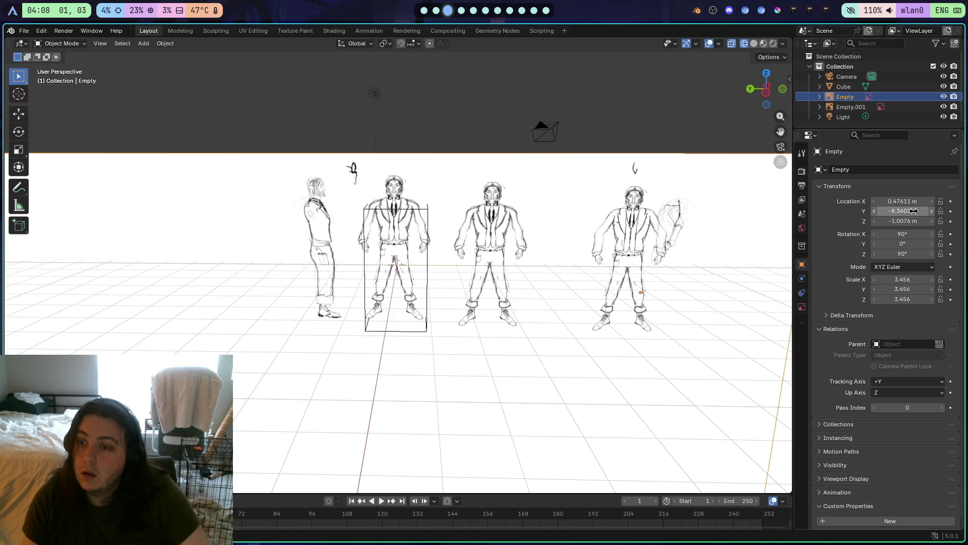
{"action": "mouse_move", "coordinate": [903, 211]}
{"action": "left_mouse_down"}
{"action": "mouse_move", "coordinate": [895, 201]}
{"action": "mouse_move", "coordinate": [958, 201]}
{"action": "left_mouse_up"}
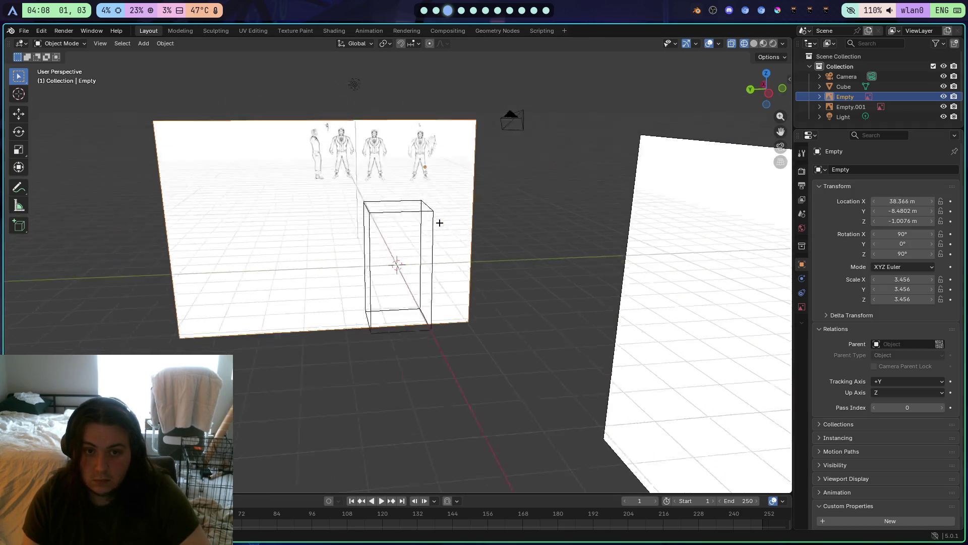
Snap to Back Orthographic, try Solid and Rendered shading, then return to wireframe and zoom
{"action": "key", "text": "ctrl+KP_1"}
{"action": "scroll", "coordinate": [420, 277], "scroll_direction": "up", "scroll_amount": 4}
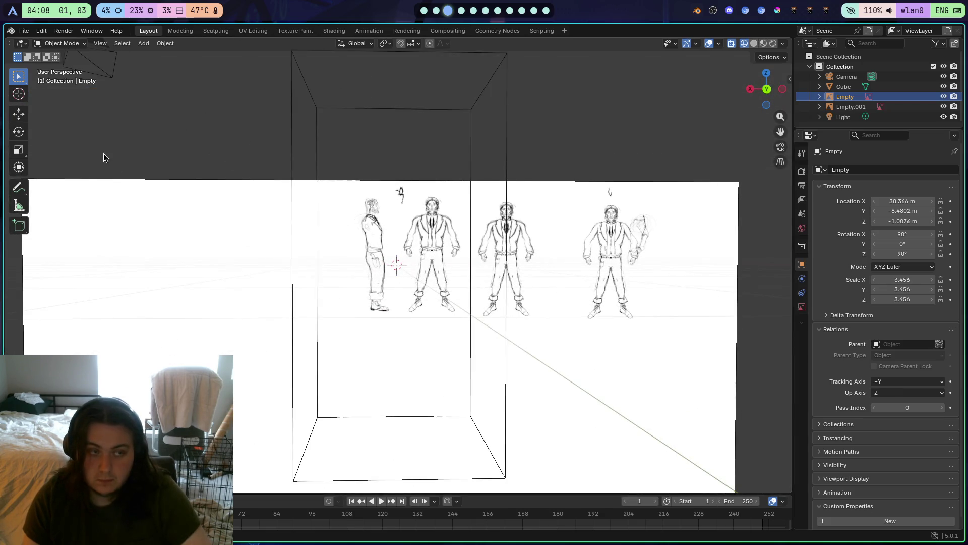
{"action": "scroll", "coordinate": [101, 155], "scroll_direction": "down", "scroll_amount": 3}
{"action": "left_click", "coordinate": [754, 44]}
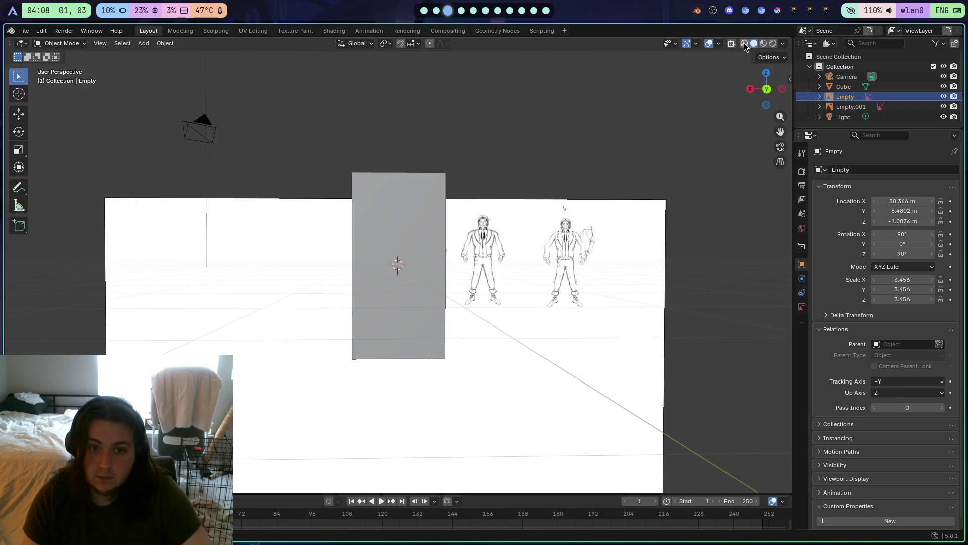
{"action": "left_click", "coordinate": [744, 44]}
{"action": "left_click", "coordinate": [774, 44]}
{"action": "left_click", "coordinate": [745, 43]}
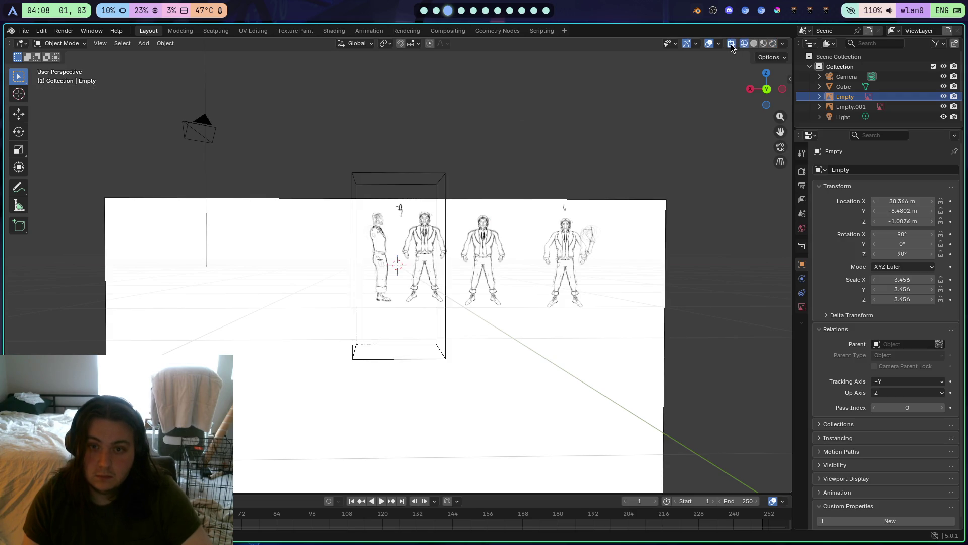
{"action": "scroll", "coordinate": [528, 321], "scroll_direction": "up", "scroll_amount": 2}
{"action": "scroll", "coordinate": [519, 316], "scroll_direction": "up", "scroll_amount": 1}
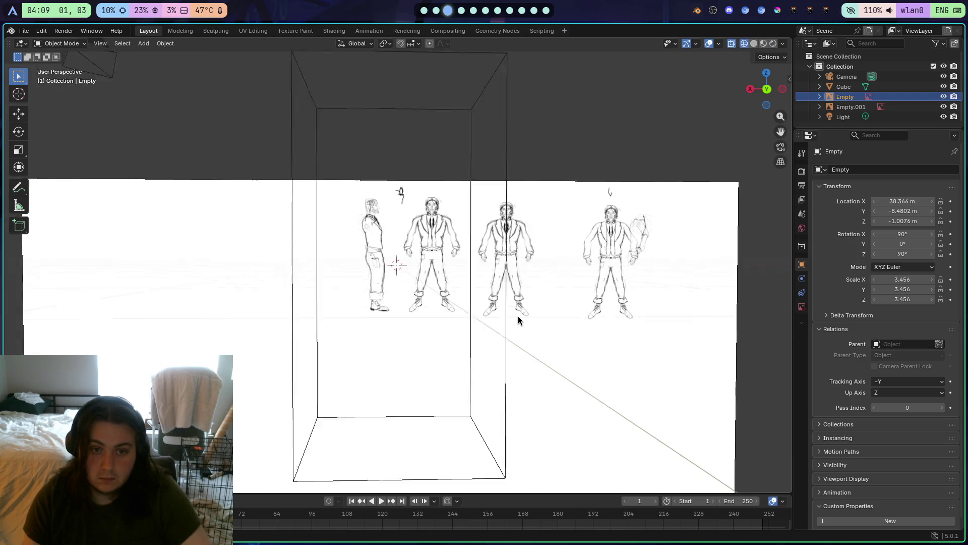
{"action": "scroll", "coordinate": [510, 318], "scroll_direction": "down", "scroll_amount": 3}
{"action": "scroll", "coordinate": [512, 312], "scroll_direction": "down", "scroll_amount": 1}
Snap to the back view, select Empty.001 and the camera, and glance at the Modeling workspace
{"action": "left_click", "coordinate": [762, 92]}
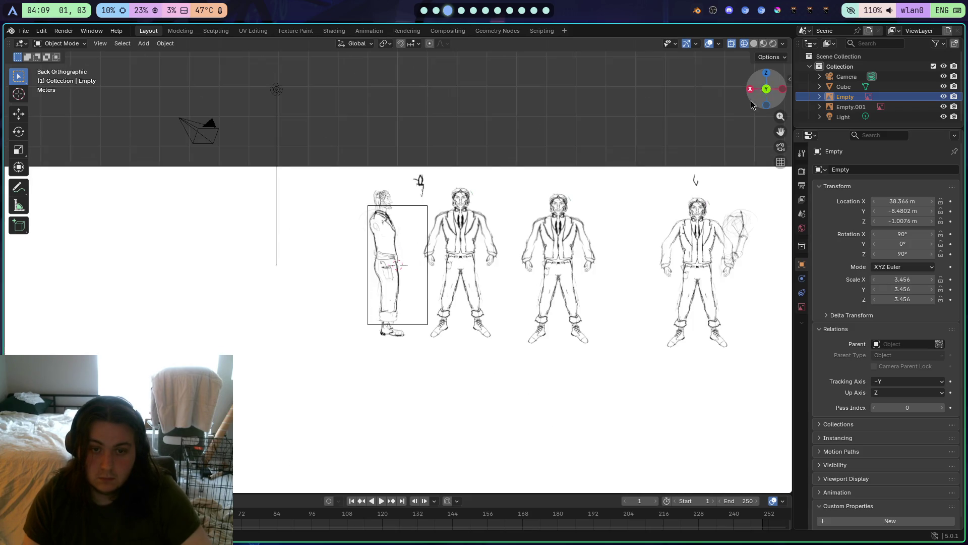
{"action": "scroll", "coordinate": [456, 311], "scroll_direction": "up", "scroll_amount": 4}
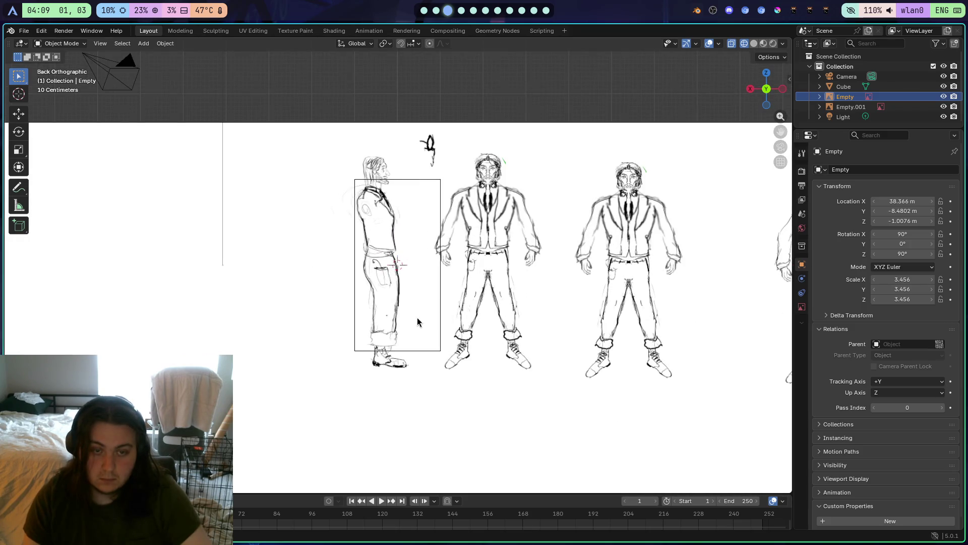
{"action": "left_click", "coordinate": [430, 282]}
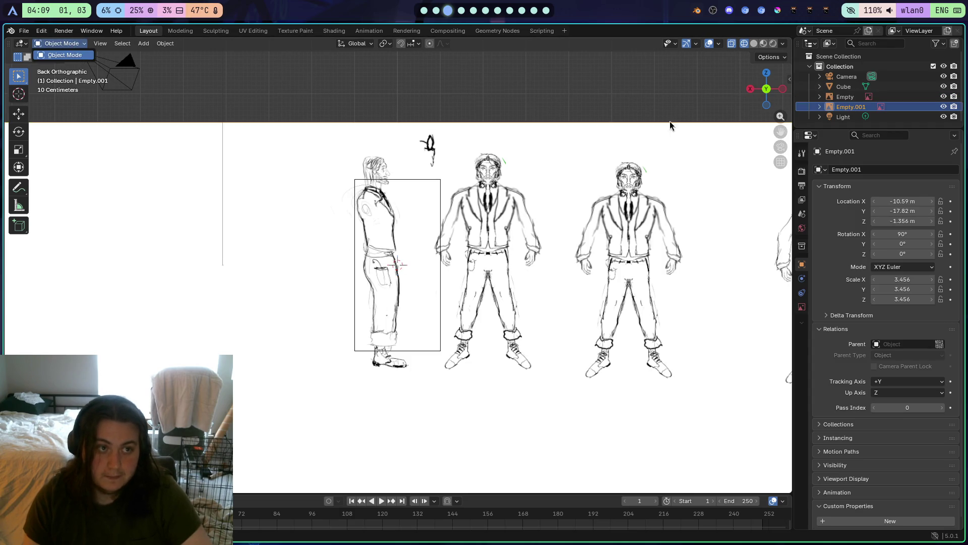
{"action": "left_click", "coordinate": [141, 81]}
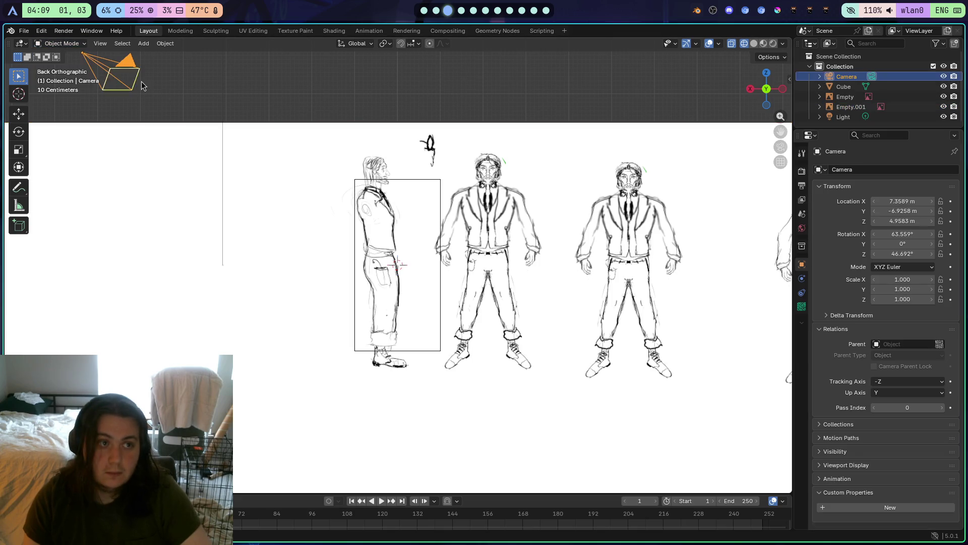
{"action": "left_click", "coordinate": [184, 31]}
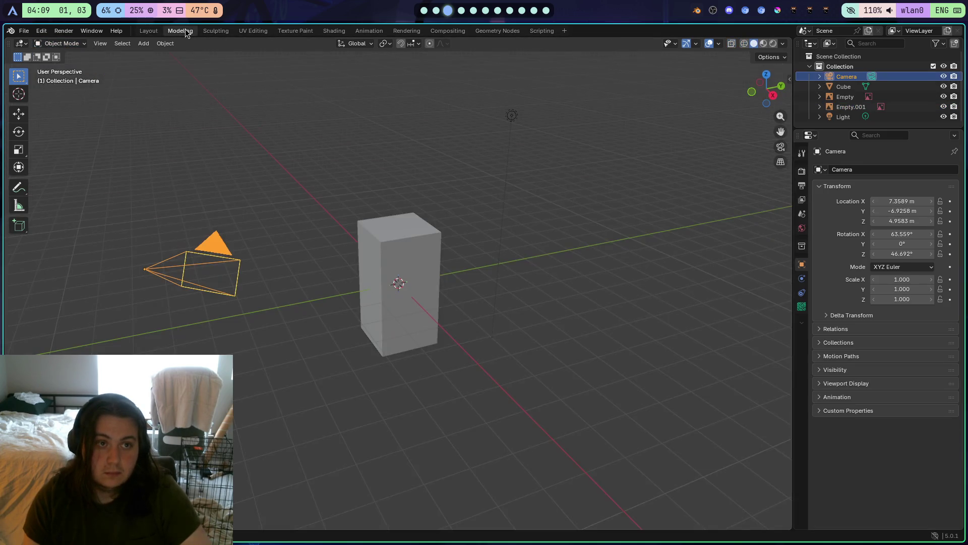
{"action": "left_click", "coordinate": [151, 31]}
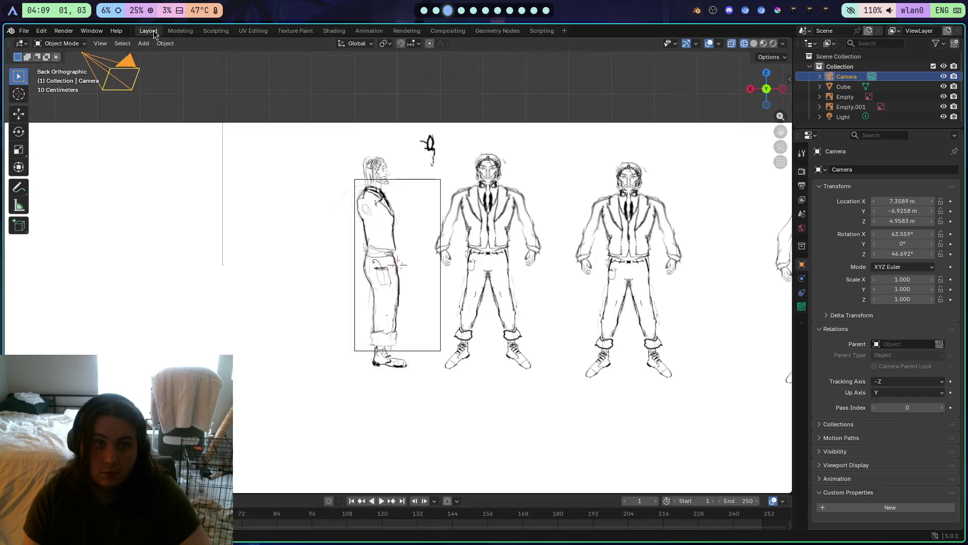
Deselect the camera, then select the Cube and switch the viewport to Solid shading
{"action": "left_click", "coordinate": [244, 89]}
{"action": "left_click", "coordinate": [393, 231]}
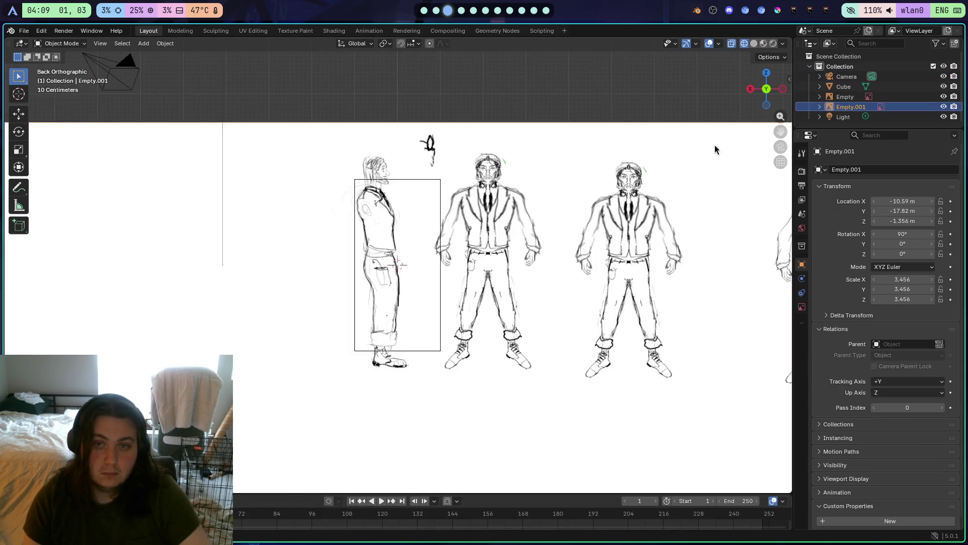
{"action": "left_click", "coordinate": [844, 87]}
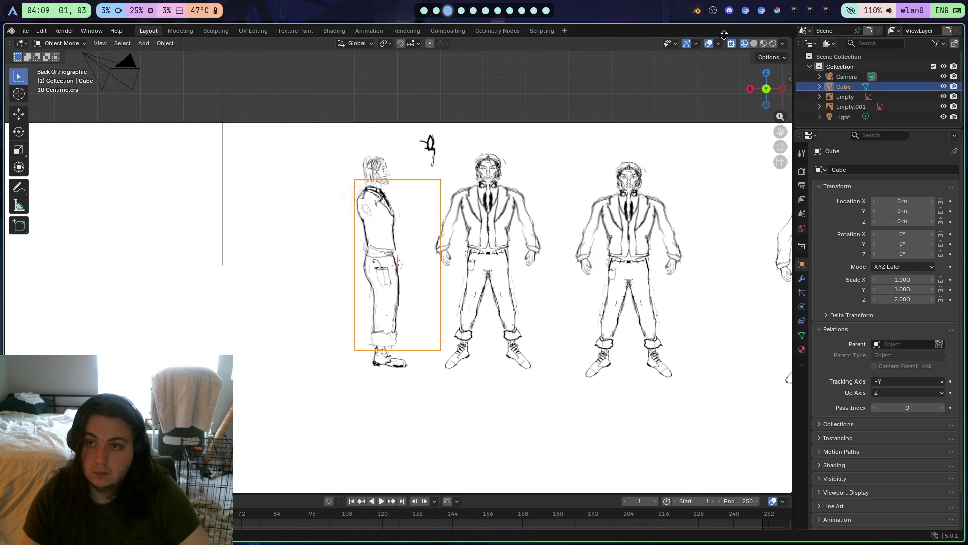
{"action": "left_click", "coordinate": [754, 43]}
Enter Edit Mode with X-ray on and cut a waist edge loop across the cube
{"action": "key", "text": "Tab"}
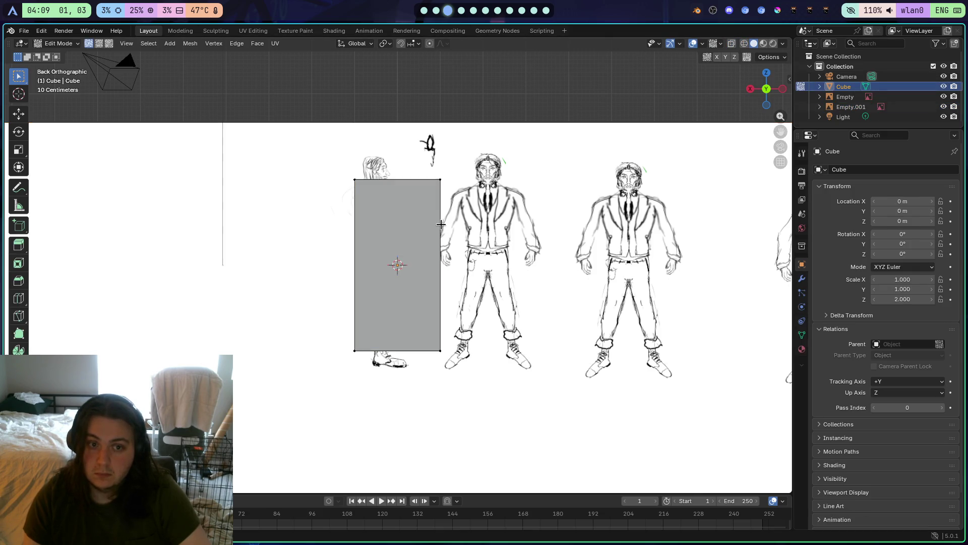
{"action": "left_click", "coordinate": [745, 44]}
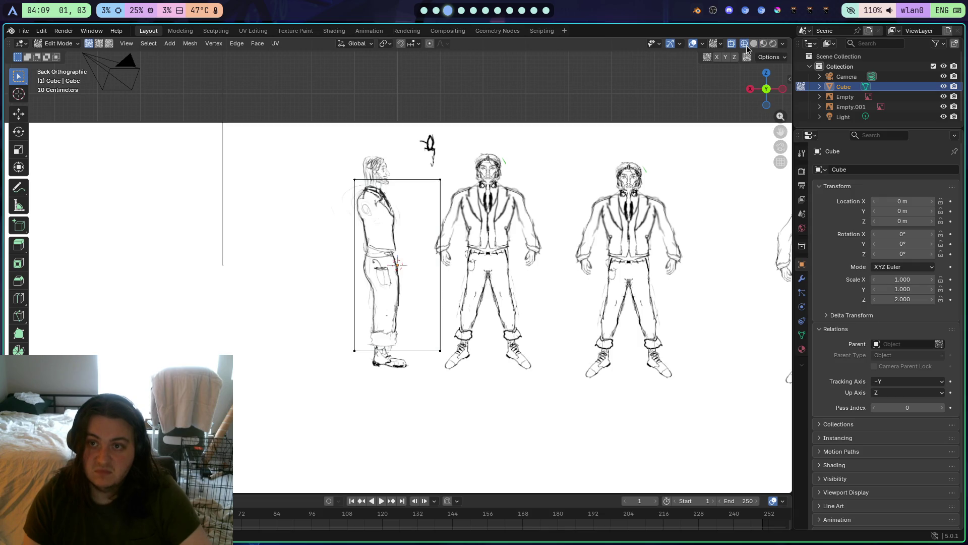
{"action": "left_click", "coordinate": [19, 298]}
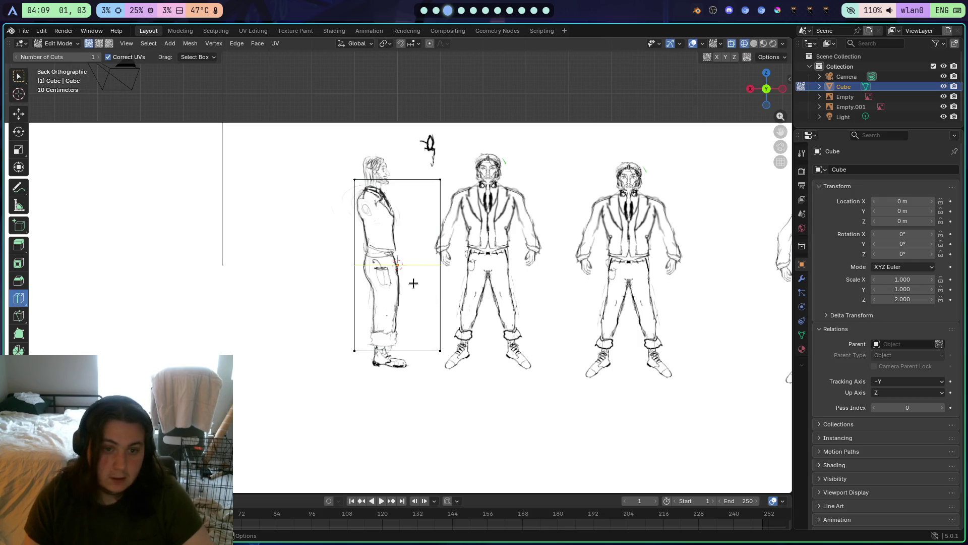
{"action": "left_click", "coordinate": [414, 268]}
{"action": "left_click_drag", "start_coordinate": [397, 264], "coordinate": [415, 262]}
{"action": "key", "text": "g"}
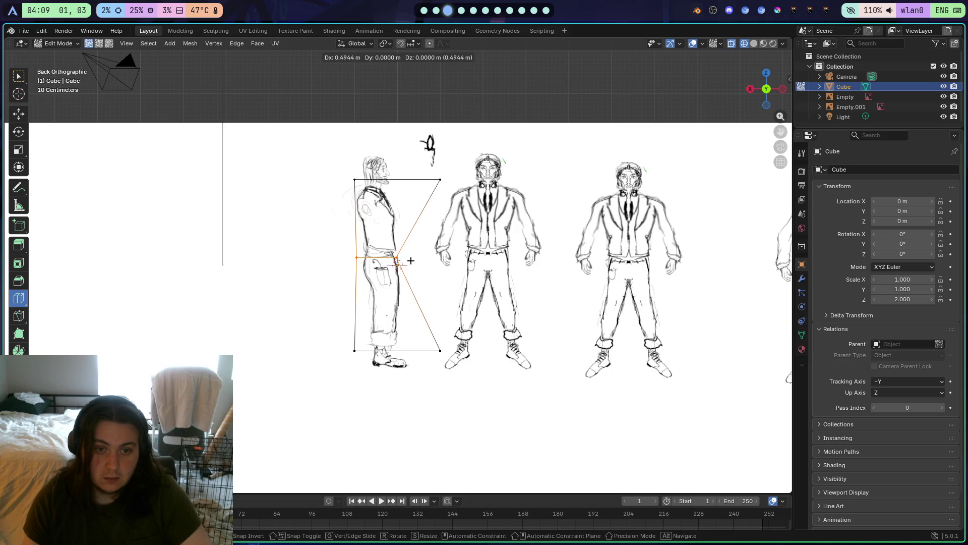
{"action": "key", "text": "Escape"}
{"action": "key", "text": "s"}
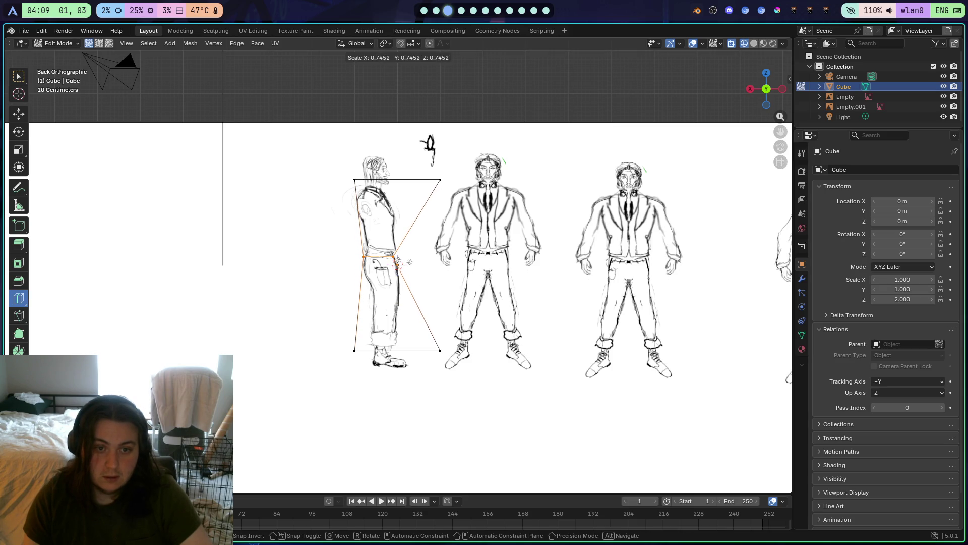
{"action": "key", "text": "r"}
{"action": "key", "text": "Escape"}
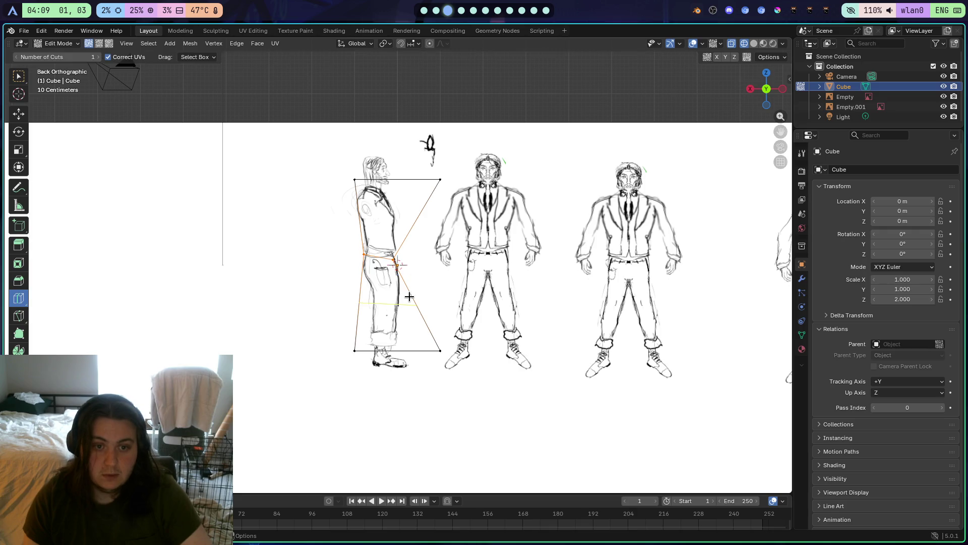
Cut loops across the legs and chest, tilting the chest loop up to the shoulder line
{"action": "left_click", "coordinate": [412, 297]}
{"action": "scroll", "coordinate": [403, 262], "scroll_direction": "up", "scroll_amount": 3}
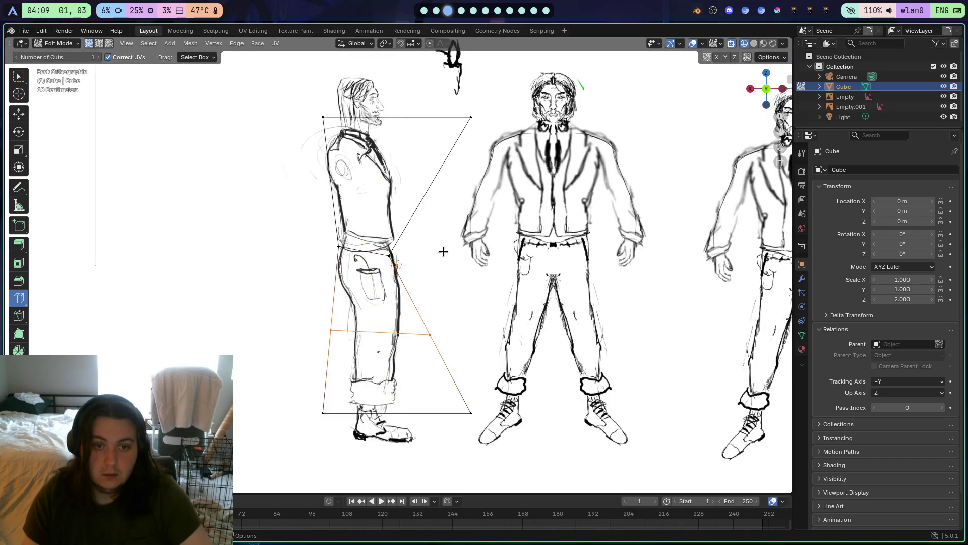
{"action": "left_click", "coordinate": [445, 164]}
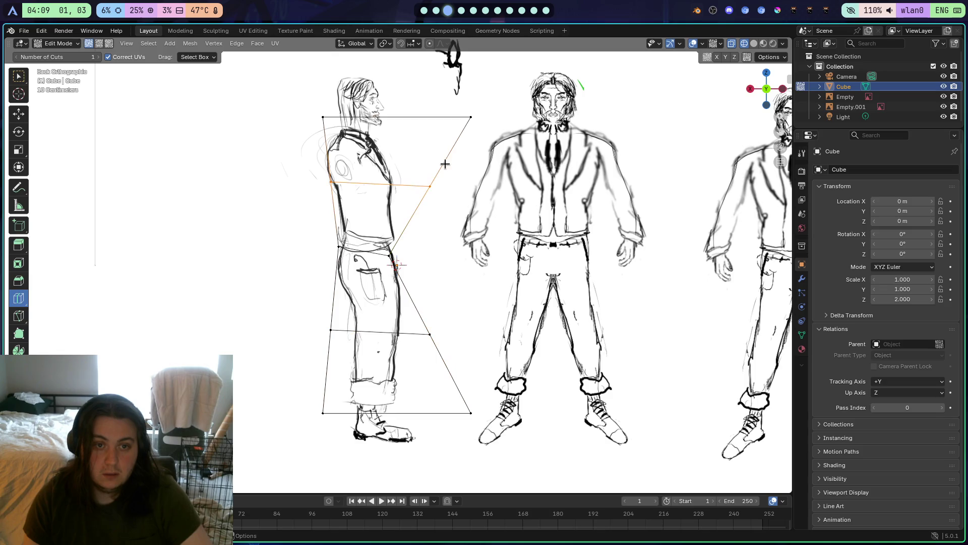
{"action": "key", "text": "t"}
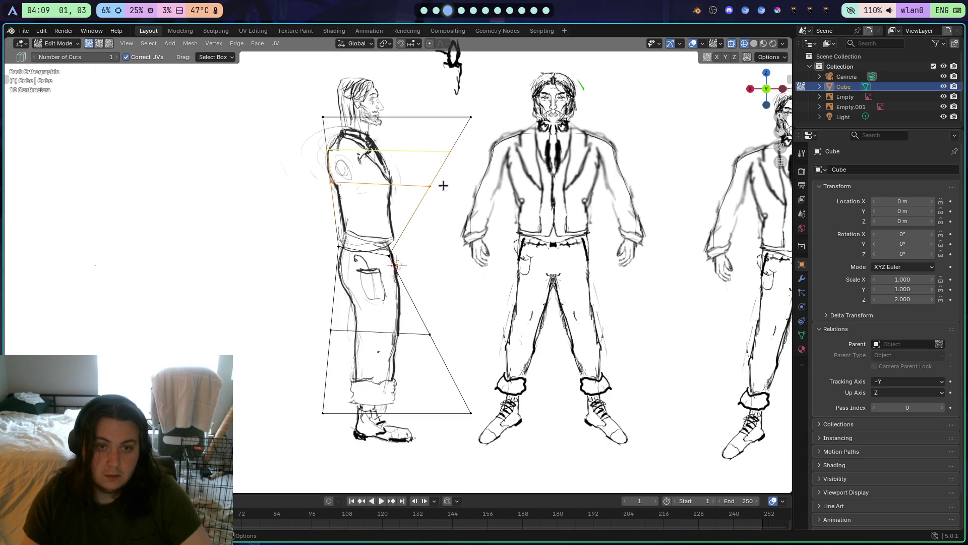
{"action": "key", "text": "r"}
{"action": "left_click", "coordinate": [439, 183]}
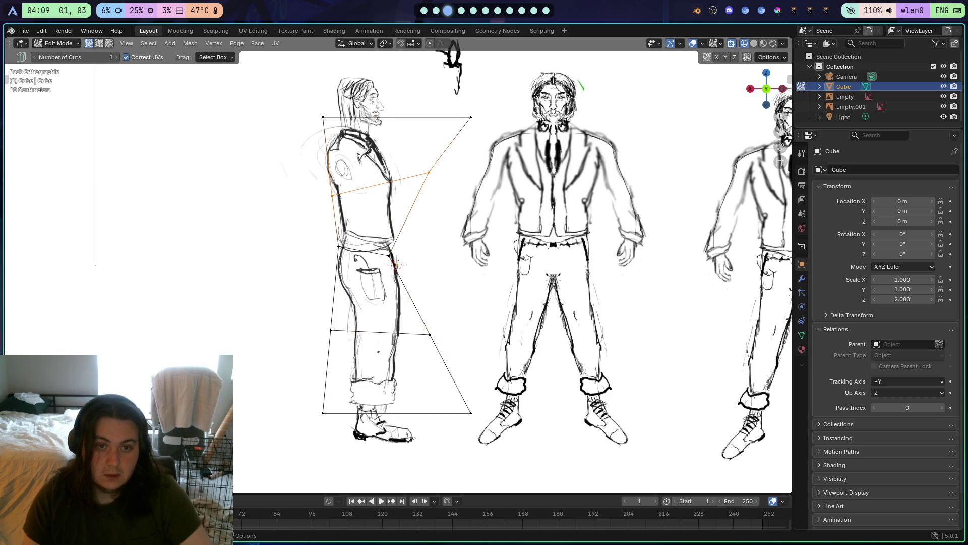
{"action": "key", "text": "r"}
{"action": "left_click", "coordinate": [448, 173]}
{"action": "key", "text": "g"}
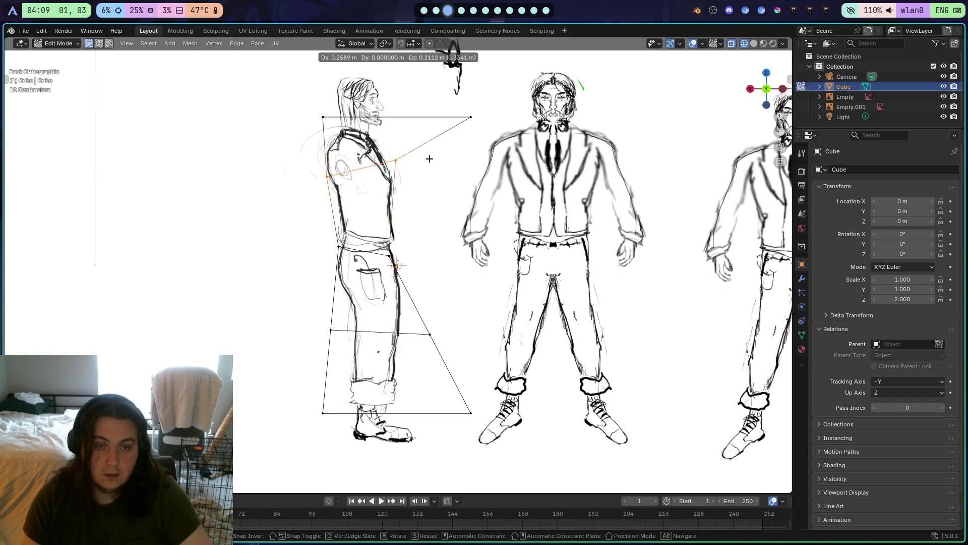
{"action": "left_click", "coordinate": [419, 162]}
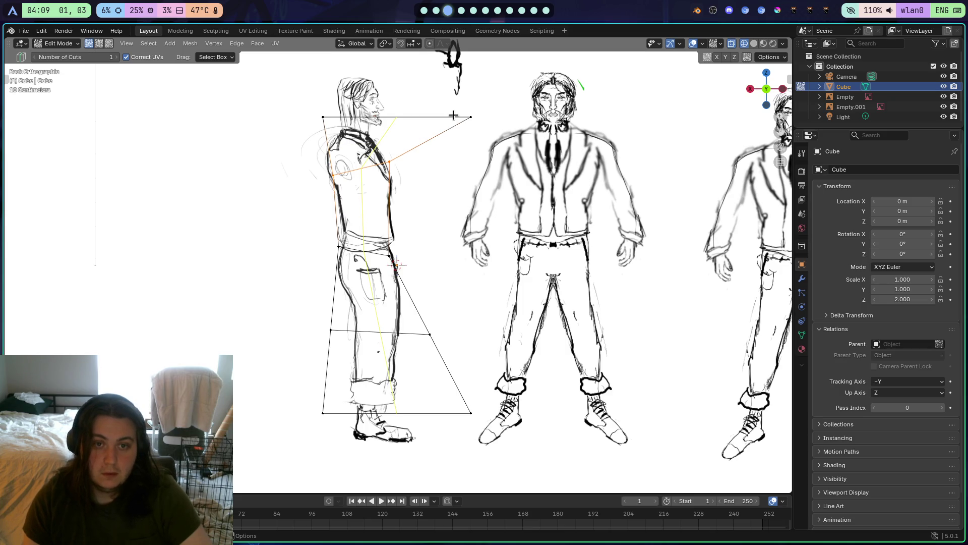
Cut a shoulder loop, then narrow, tilt and reposition it over the sketch
{"action": "left_click", "coordinate": [349, 148]}
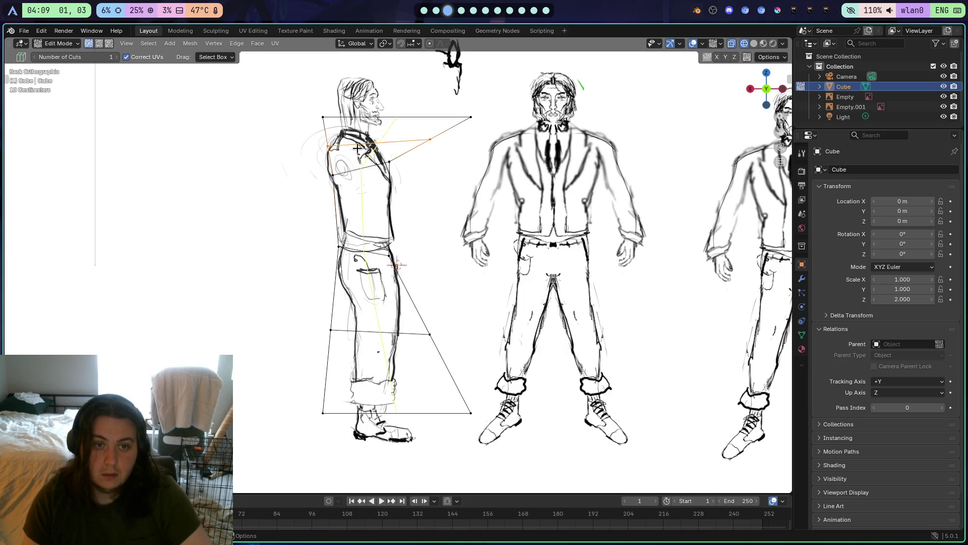
{"action": "key", "text": "s"}
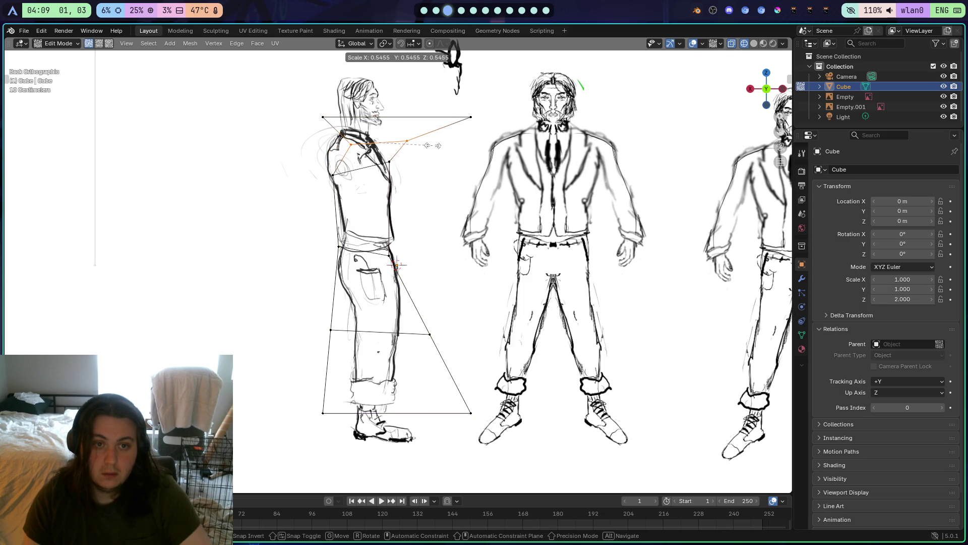
{"action": "left_click", "coordinate": [433, 144]}
{"action": "key", "text": "t"}
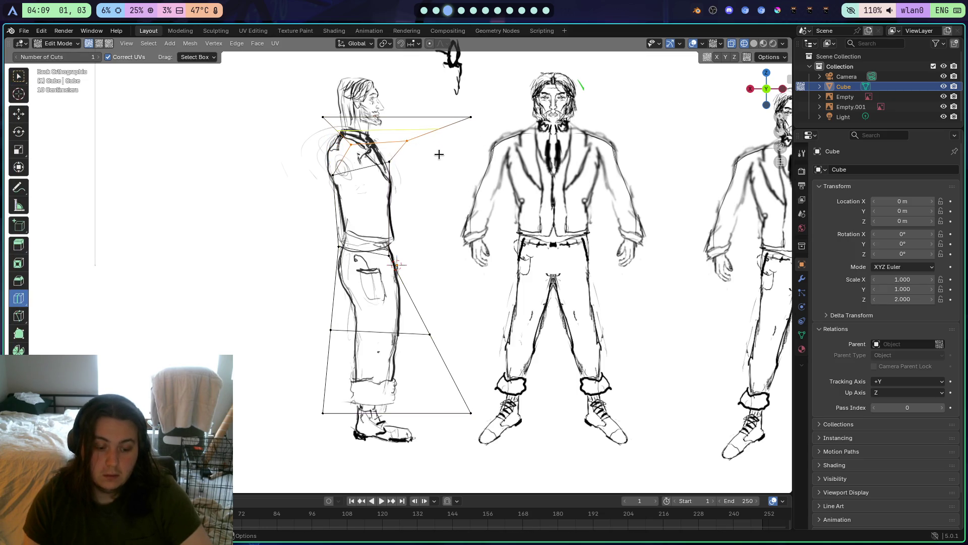
{"action": "key", "text": "r"}
{"action": "left_click", "coordinate": [437, 179]}
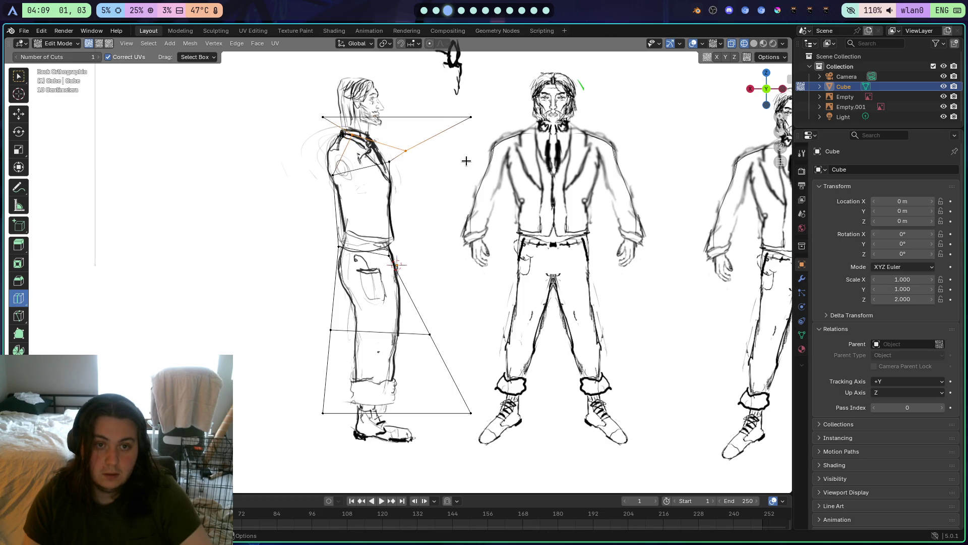
{"action": "key", "text": "g"}
{"action": "left_click", "coordinate": [450, 153]}
{"action": "key", "text": "g"}
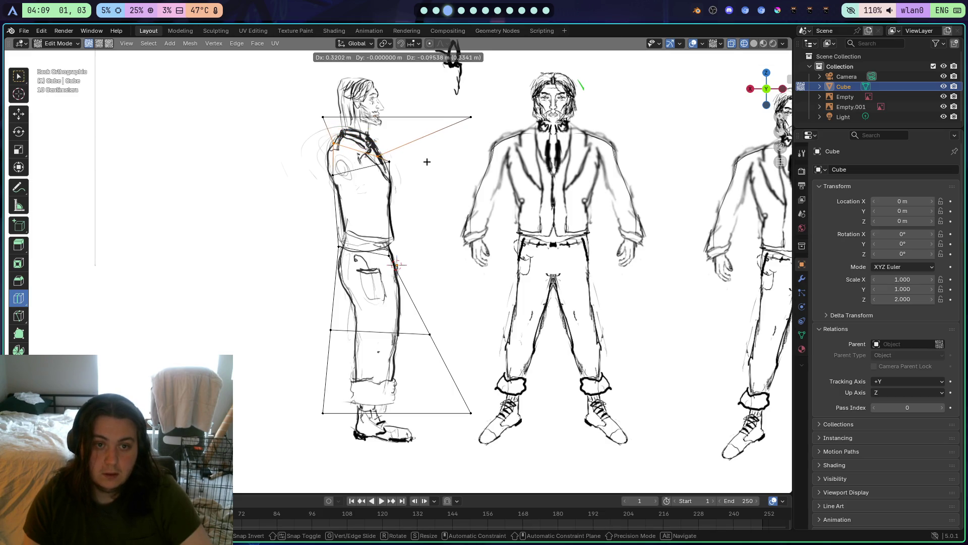
{"action": "left_click", "coordinate": [423, 162]}
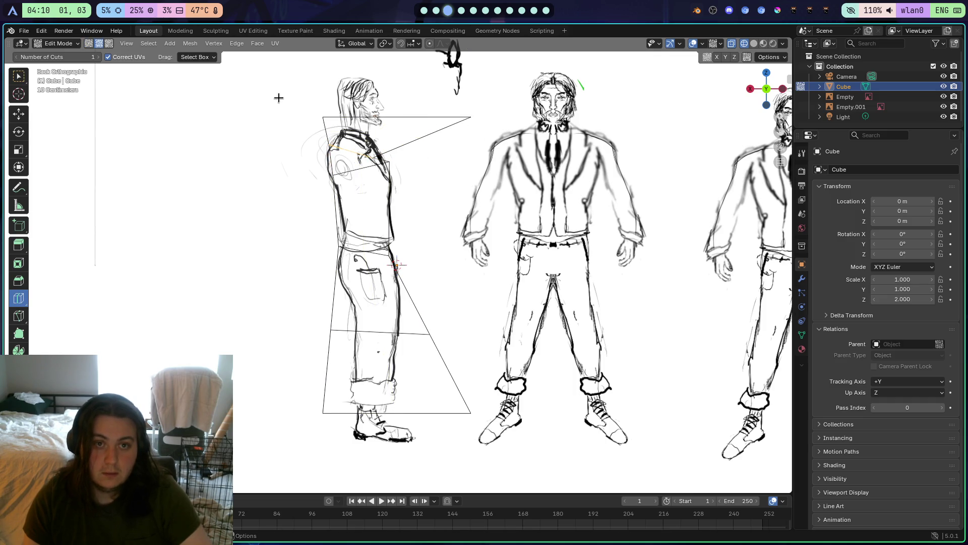
Add another loop near the top of the torso and select the top two vertices
{"action": "left_click", "coordinate": [449, 124]}
{"action": "key", "text": "1"}
{"action": "left_click_drag", "start_coordinate": [489, 133], "coordinate": [287, 102]}
{"action": "key", "text": "w"}
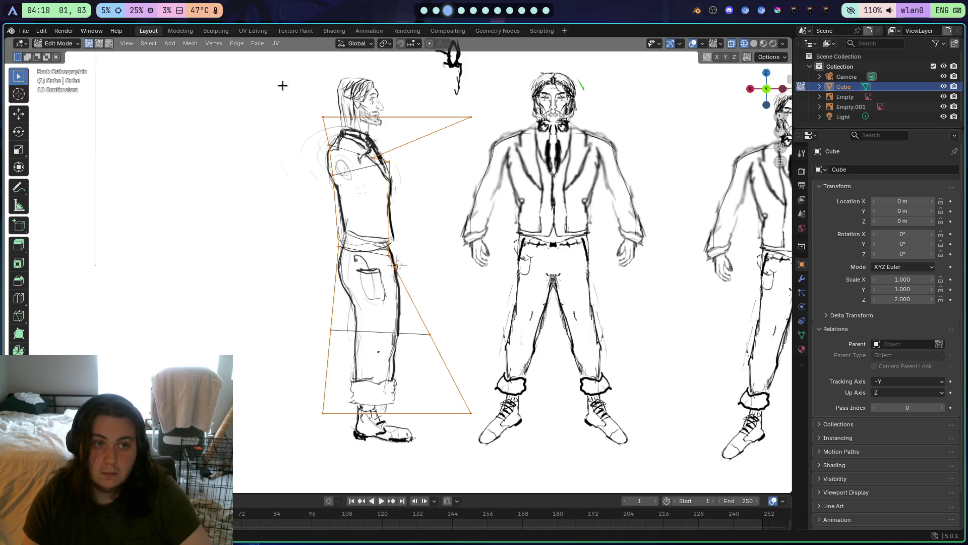
{"action": "left_click_drag", "start_coordinate": [487, 127], "coordinate": [488, 128]}
Rotate the top edge down onto the sketch's shoulder slope, then orbit and select the top loop
{"action": "key", "text": "r"}
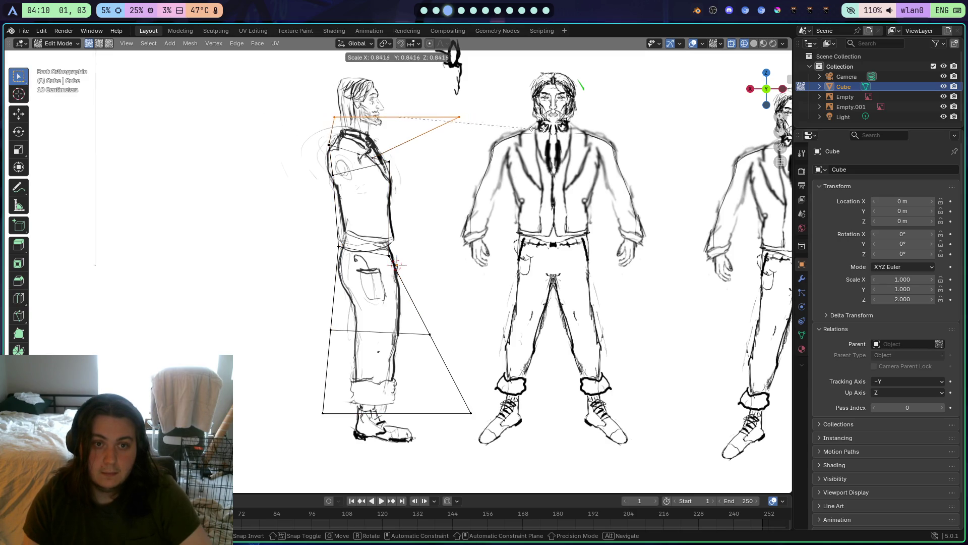
{"action": "left_click", "coordinate": [466, 150]}
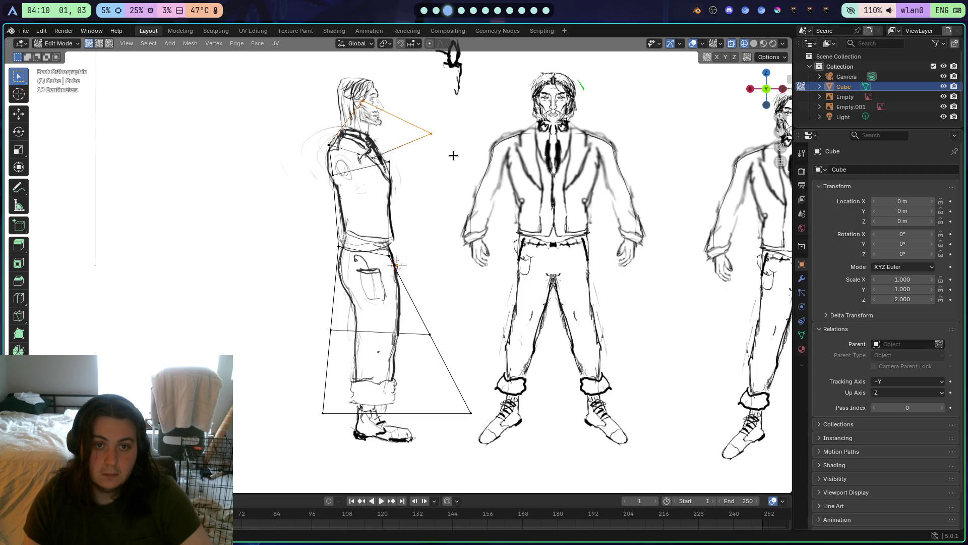
{"action": "key", "text": "r"}
{"action": "left_click", "coordinate": [460, 131]}
{"action": "key", "text": "r"}
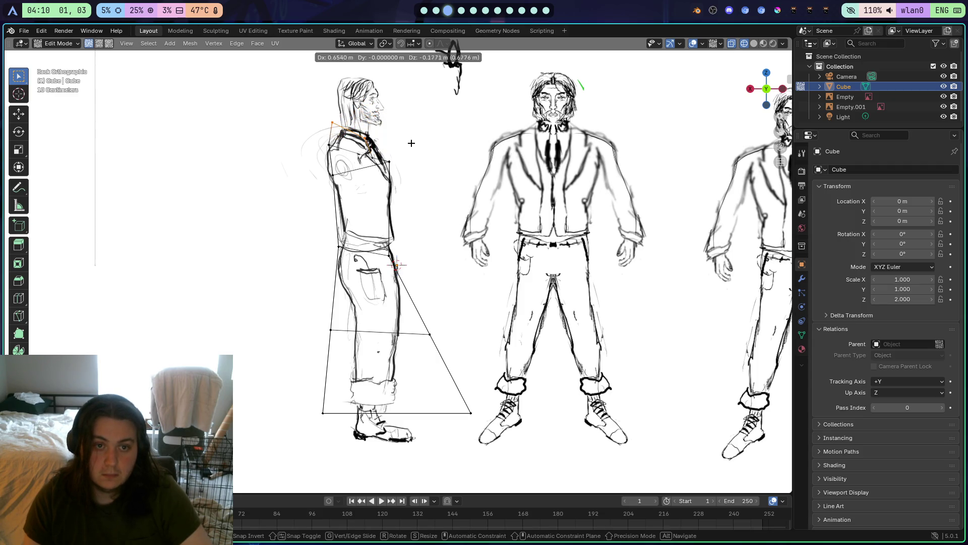
{"action": "left_click", "coordinate": [442, 149]}
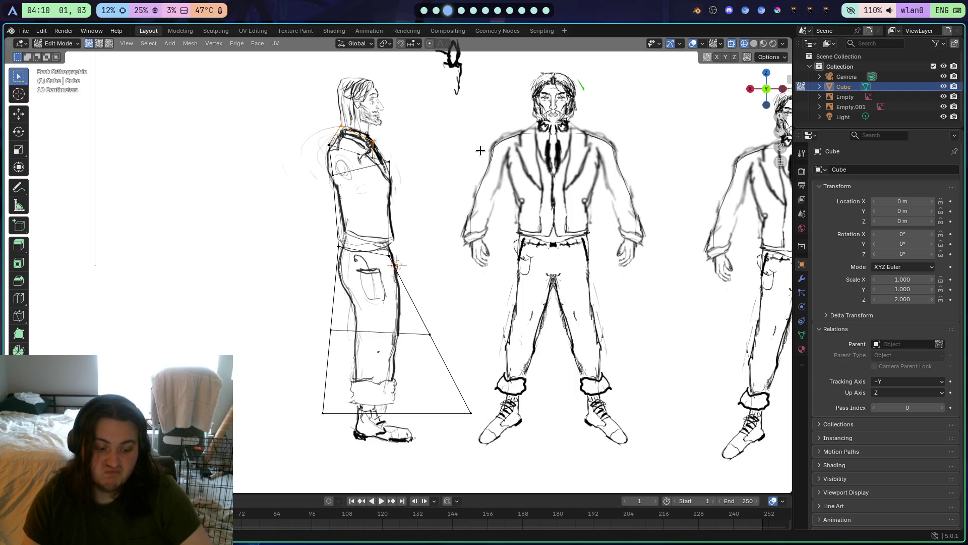
{"action": "key", "text": "r"}
{"action": "left_click", "coordinate": [477, 123]}
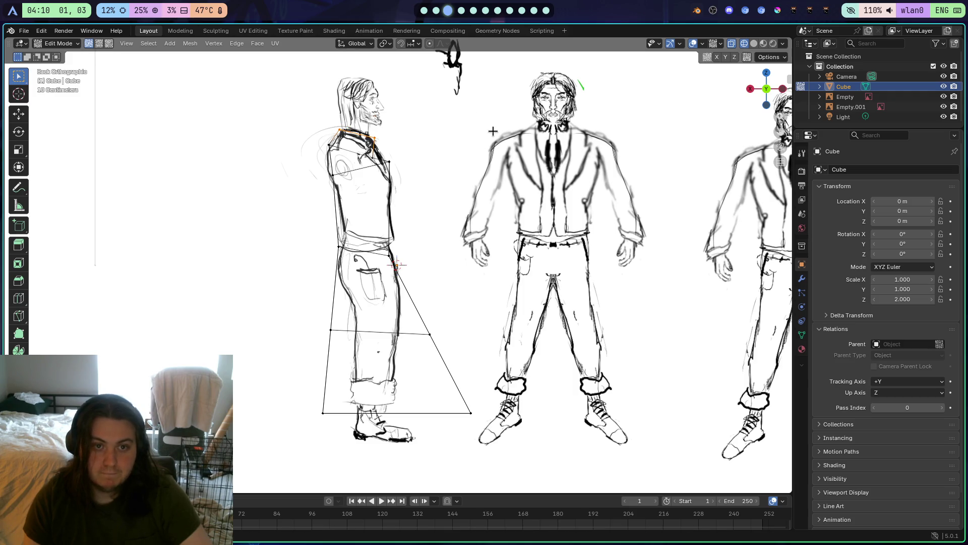
{"action": "mouse_move", "coordinate": [414, 154]}
{"action": "left_mouse_down"}
{"action": "mouse_move", "coordinate": [549, 173]}
{"action": "mouse_move", "coordinate": [292, 210]}
{"action": "mouse_move", "coordinate": [555, 151]}
{"action": "mouse_move", "coordinate": [756, 89]}
{"action": "left_mouse_up"}
{"action": "key", "text": "ctrl+KP_Add"}
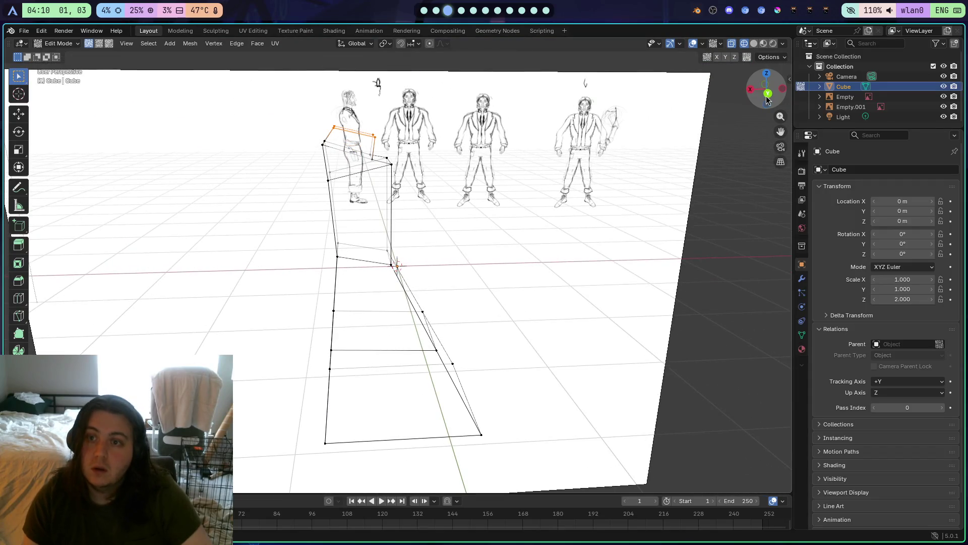
Scale the top loop, then flatten the chest-front vertices to zero along X
{"action": "left_click", "coordinate": [767, 93]}
{"action": "key", "text": "s"}
{"action": "left_click", "coordinate": [677, 135]}
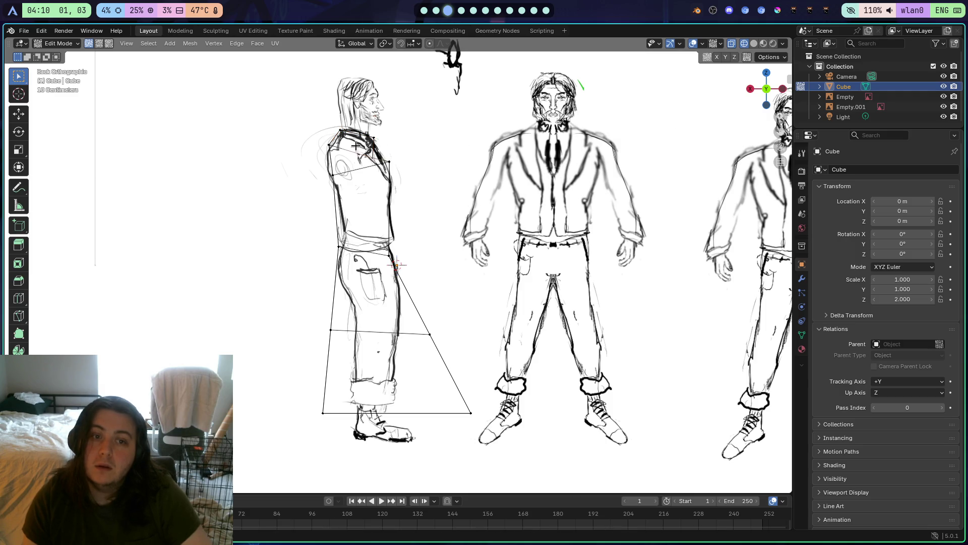
{"action": "left_click_drag", "start_coordinate": [430, 163], "coordinate": [429, 162]}
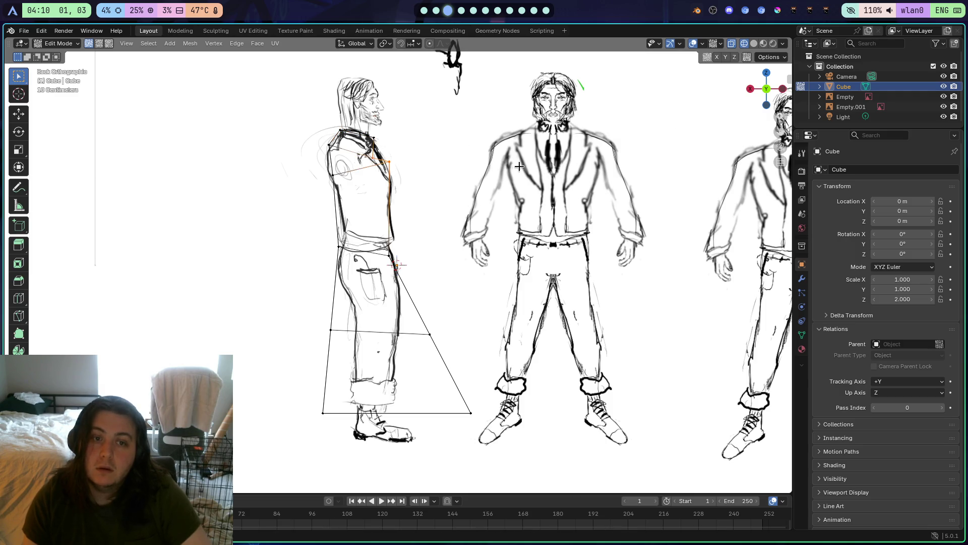
{"action": "type", "text": "s0"}
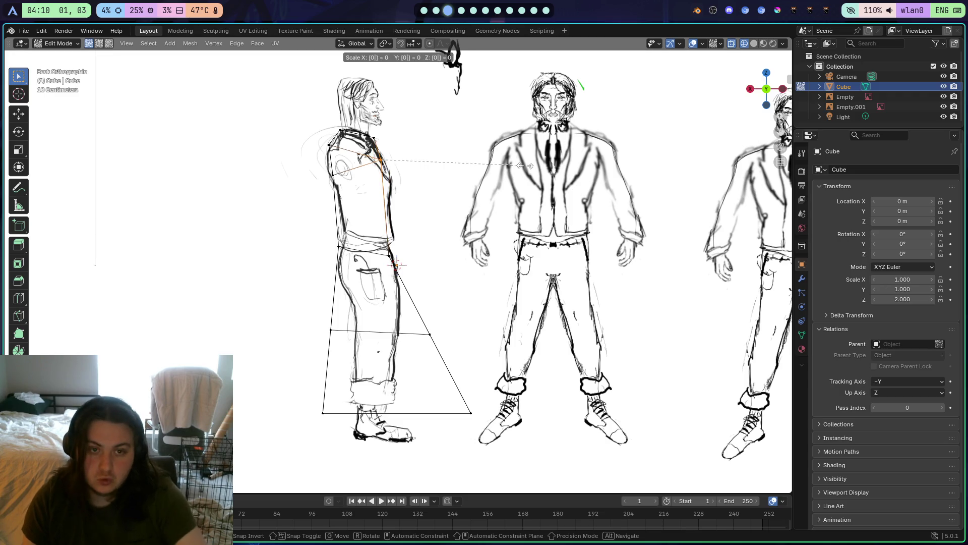
{"action": "type", "text": "y"}
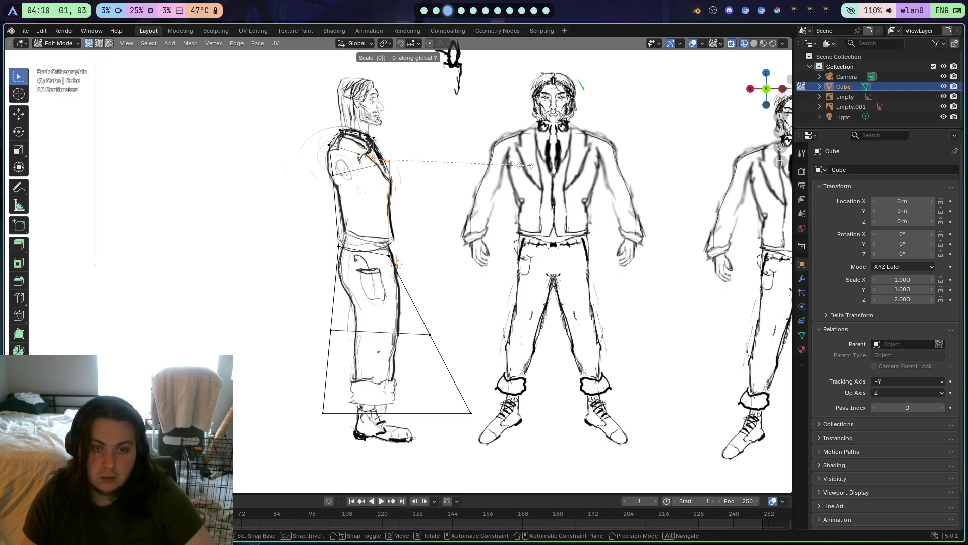
{"action": "type", "text": "zx"}
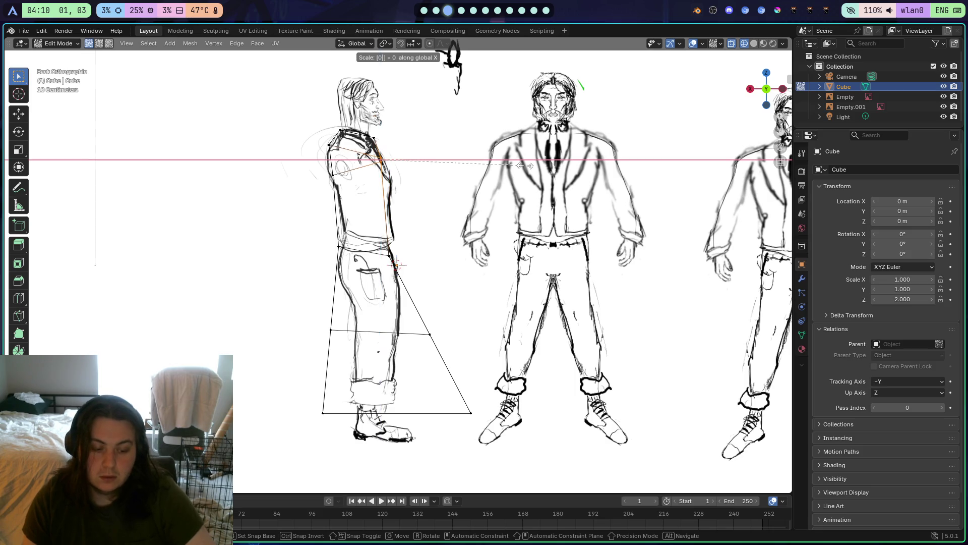
{"action": "key", "text": "Return"}
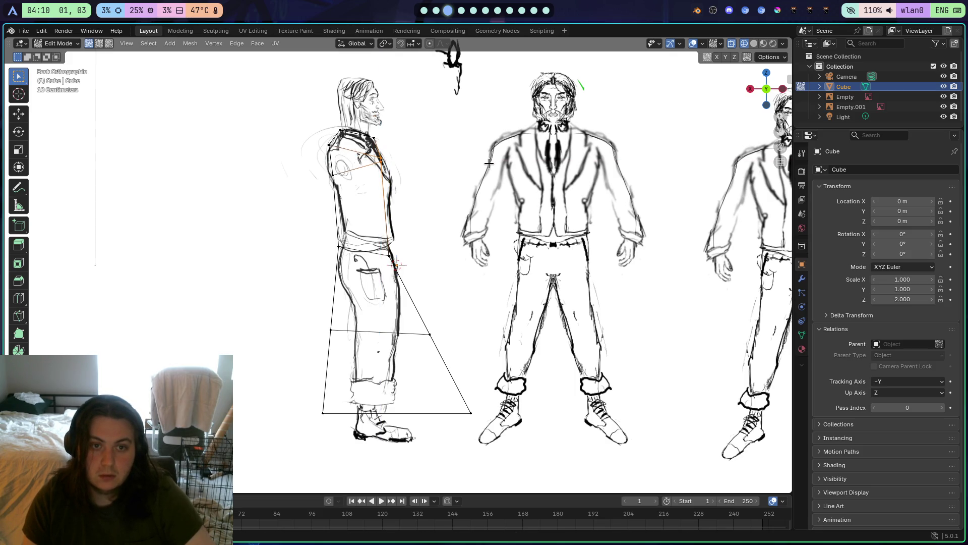
{"action": "scroll", "coordinate": [461, 163], "scroll_direction": "down", "scroll_amount": 2}
{"action": "scroll", "coordinate": [464, 166], "scroll_direction": "up", "scroll_amount": 4}
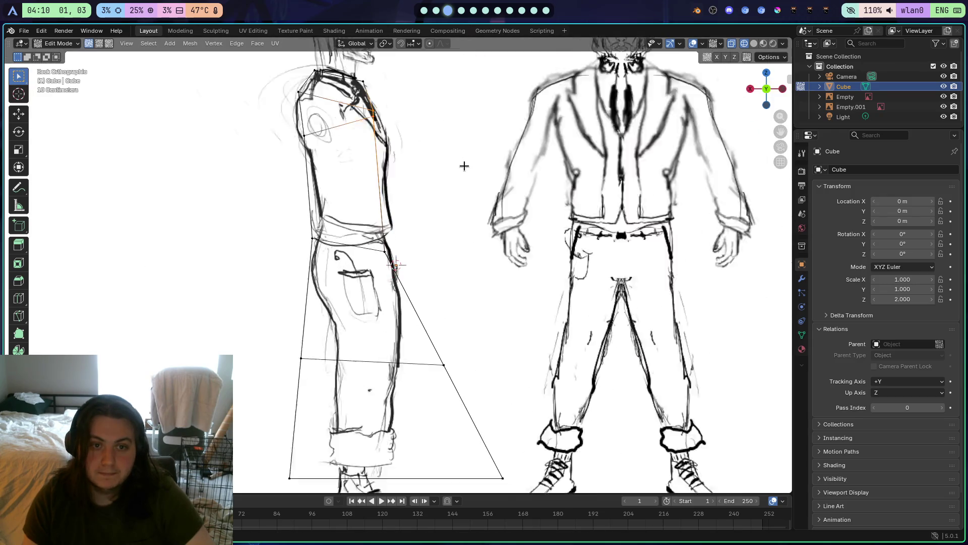
{"action": "mouse_move", "coordinate": [465, 166]}
{"action": "left_mouse_down"}
{"action": "mouse_move", "coordinate": [415, 182]}
{"action": "mouse_move", "coordinate": [404, 214]}
{"action": "mouse_move", "coordinate": [402, 186]}
{"action": "mouse_move", "coordinate": [484, 189]}
{"action": "mouse_move", "coordinate": [477, 187]}
{"action": "left_mouse_up"}
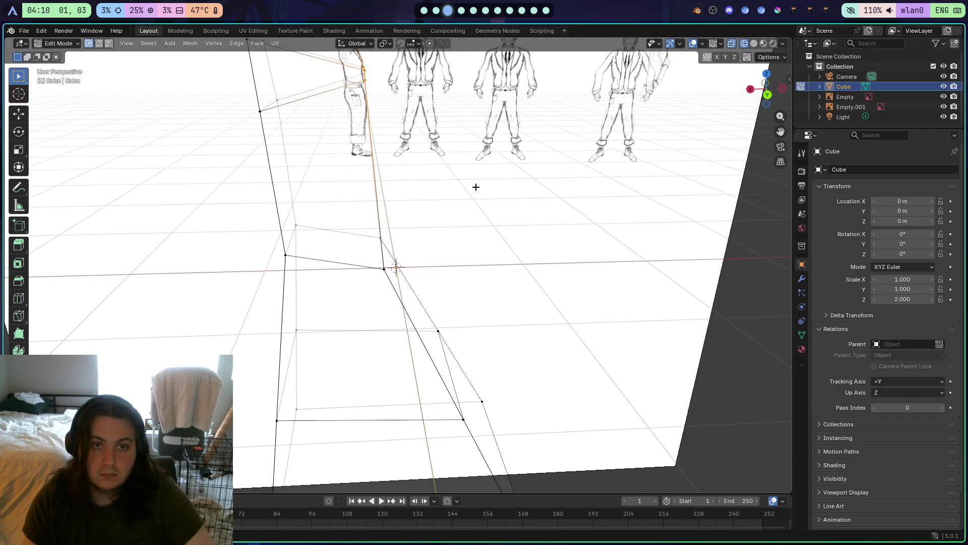
Rotate the chest section to follow the sketch's jacket outline and check it in orbit
{"action": "left_click", "coordinate": [777, 90]}
{"action": "key", "text": "r"}
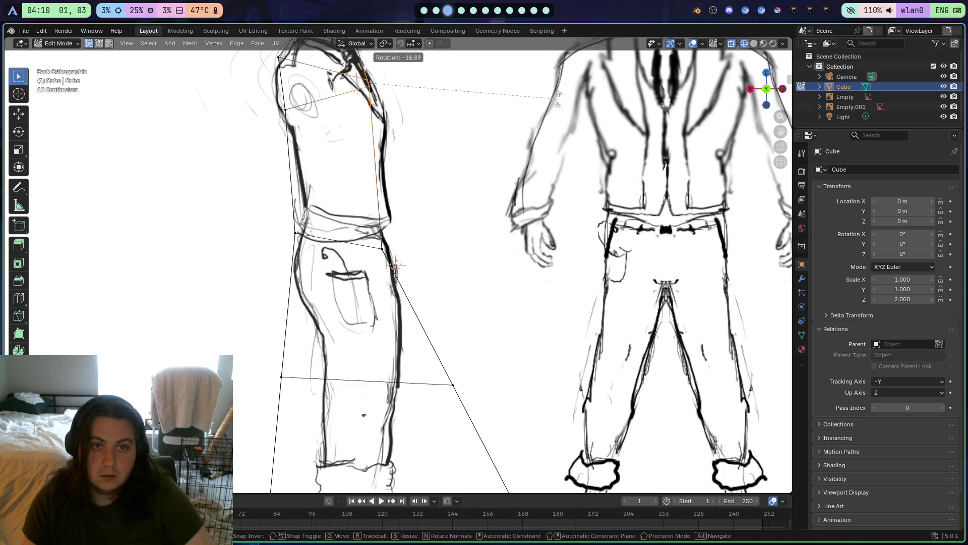
{"action": "left_click", "coordinate": [550, 72]}
{"action": "mouse_move", "coordinate": [519, 113]}
{"action": "left_mouse_down"}
{"action": "mouse_move", "coordinate": [513, 153]}
{"action": "mouse_move", "coordinate": [509, 128]}
{"action": "left_mouse_up"}
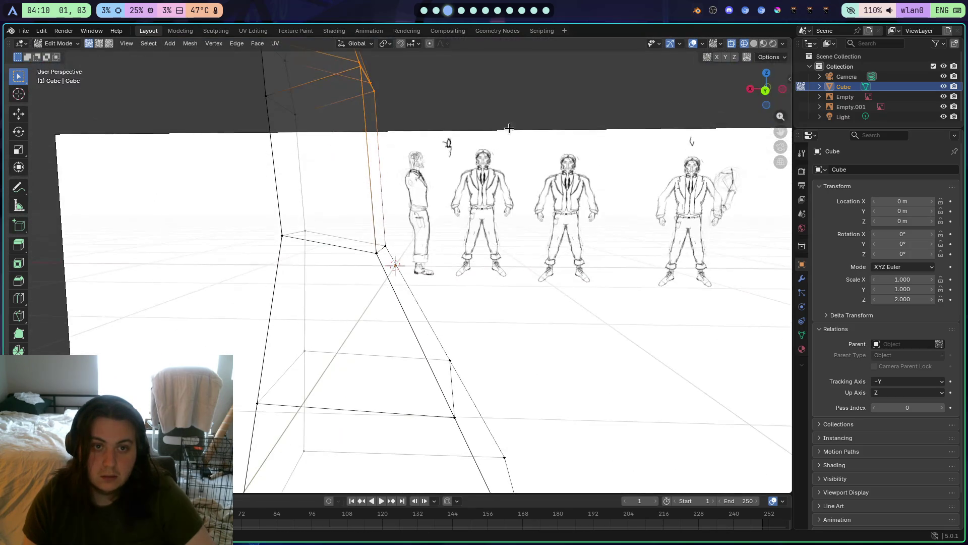
{"action": "left_click", "coordinate": [765, 91]}
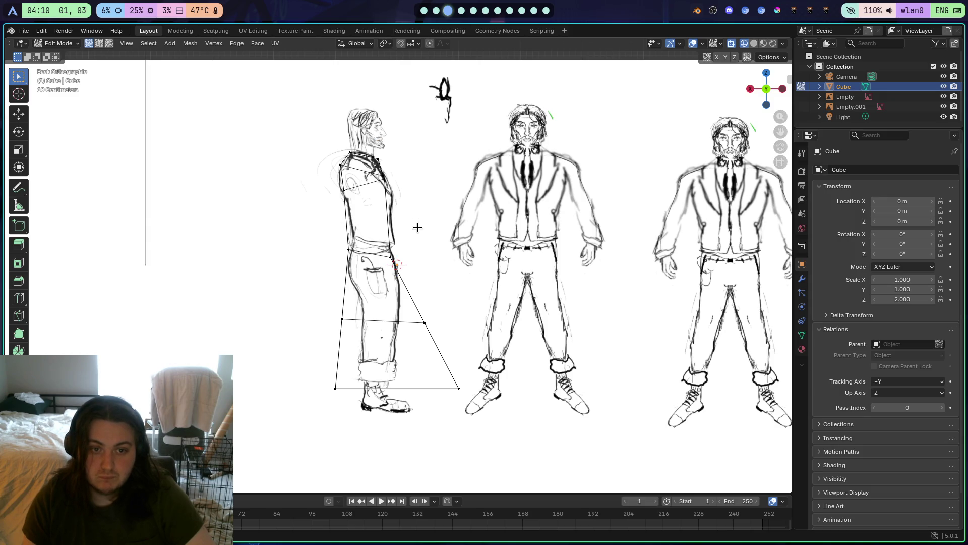
Cut a torso loop, then tilt, scale and move it to fit the chest outline
{"action": "left_click", "coordinate": [23, 298]}
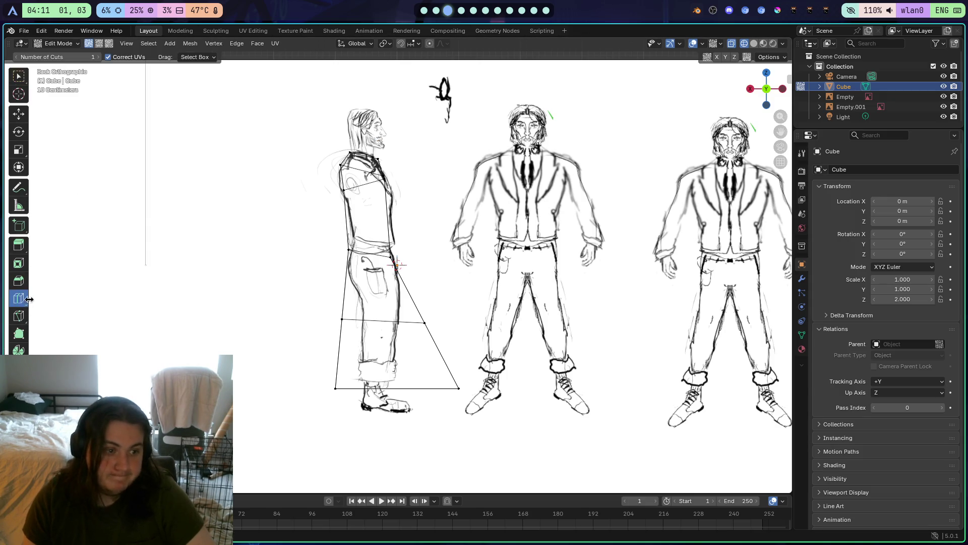
{"action": "left_click_drag", "start_coordinate": [432, 227], "coordinate": [443, 236]}
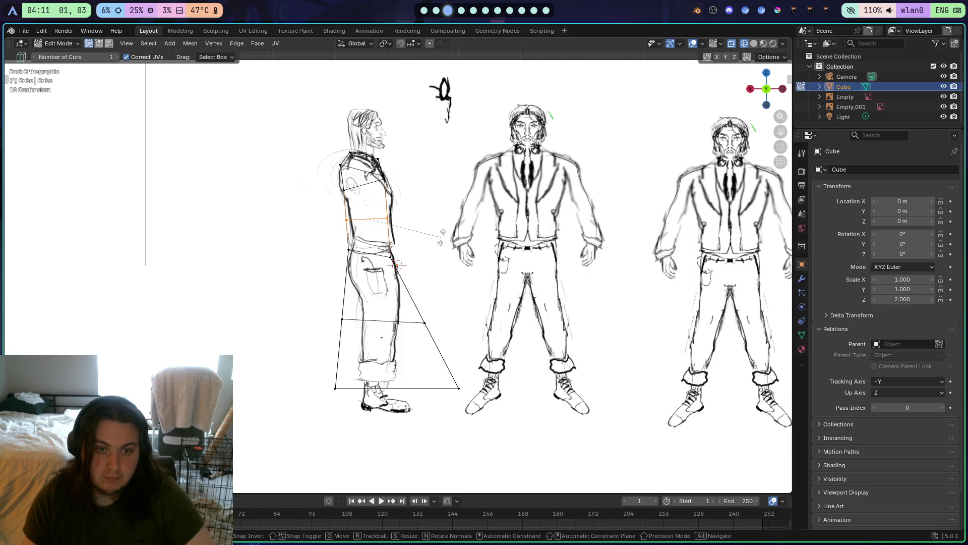
{"action": "key", "text": "r"}
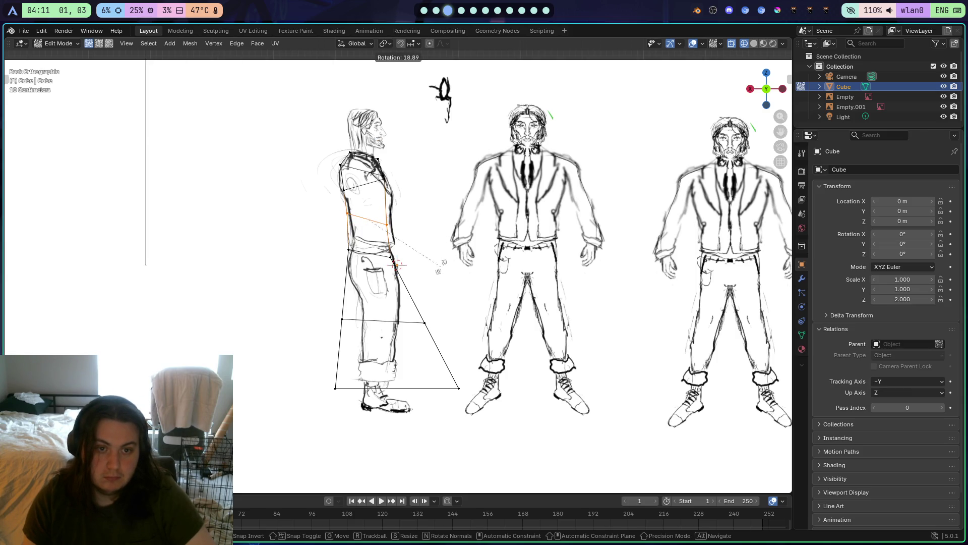
{"action": "left_click", "coordinate": [440, 266]}
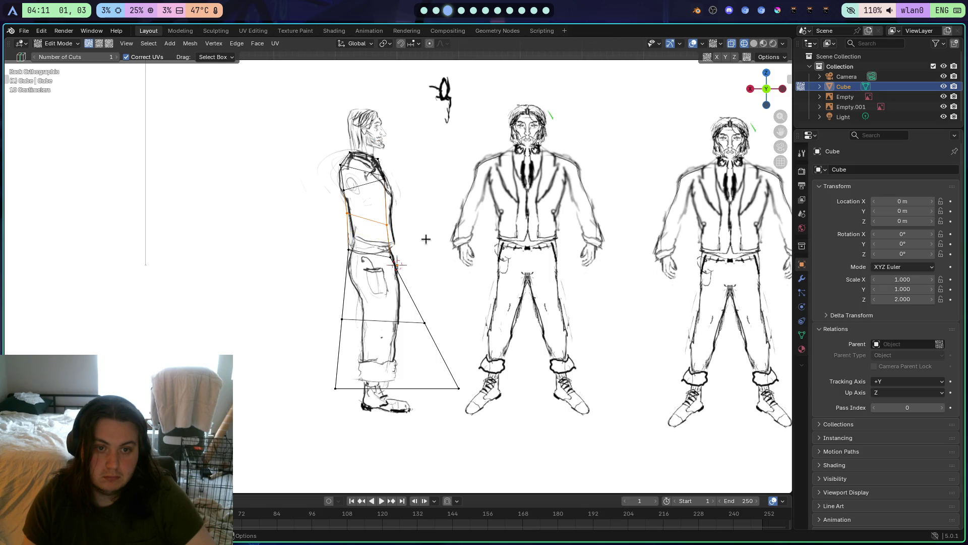
{"action": "key", "text": "s"}
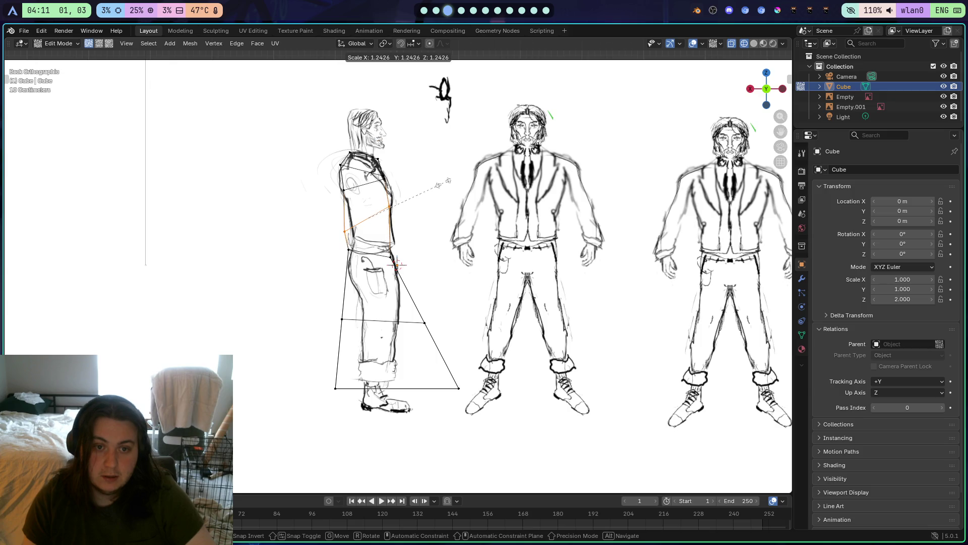
{"action": "left_click", "coordinate": [432, 187]}
{"action": "key", "text": "g"}
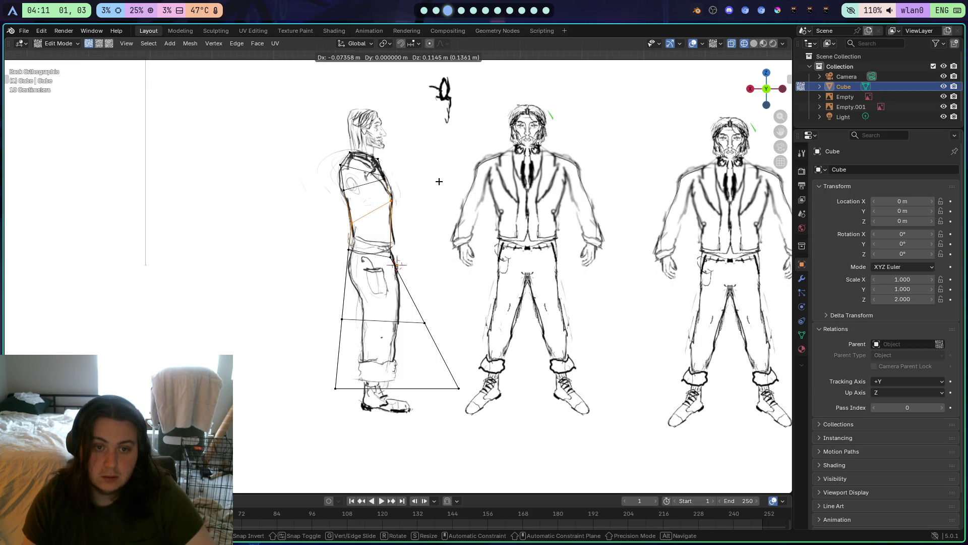
{"action": "left_click", "coordinate": [439, 182]}
Add a waist loop, sliding it lower, tilting, scaling and shifting it onto the outline
{"action": "left_click", "coordinate": [386, 231]}
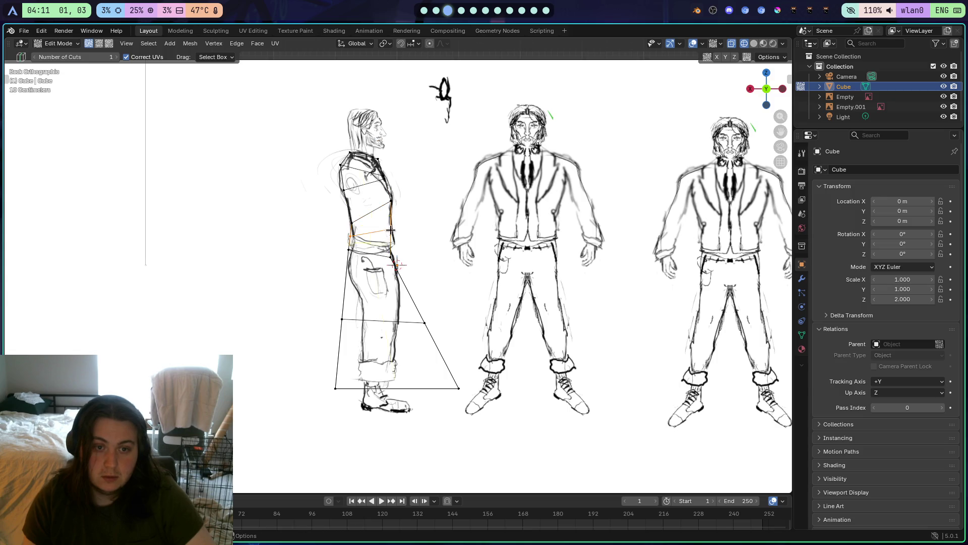
{"action": "key", "text": "g"}
{"action": "key", "text": "g"}
{"action": "left_click", "coordinate": [406, 230]}
{"action": "key", "text": "r"}
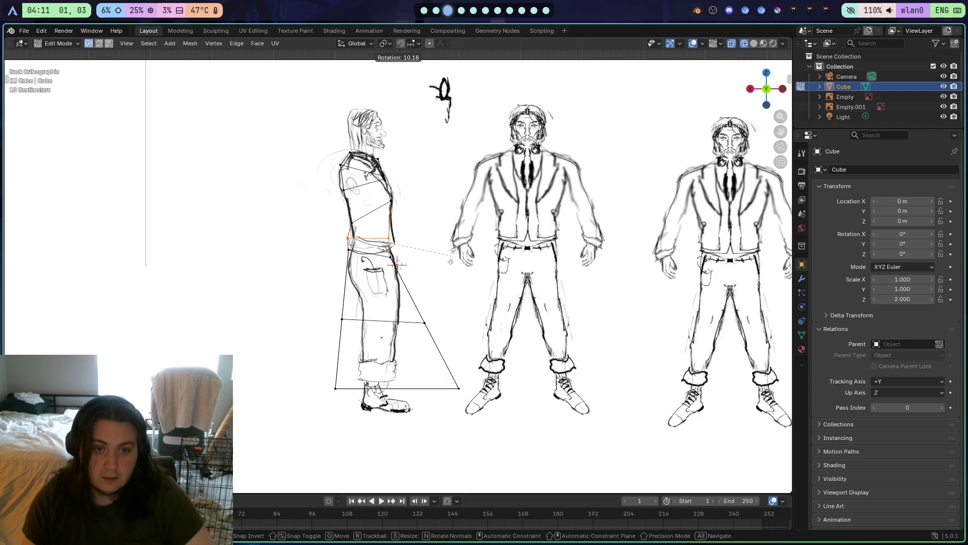
{"action": "left_click", "coordinate": [449, 262]}
{"action": "key", "text": "s"}
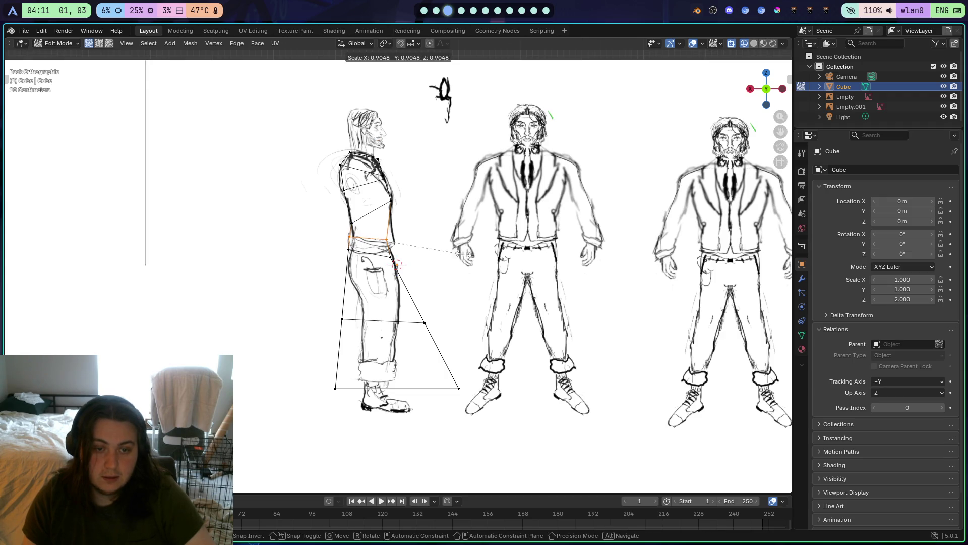
{"action": "left_click", "coordinate": [455, 252]}
{"action": "key", "text": "g"}
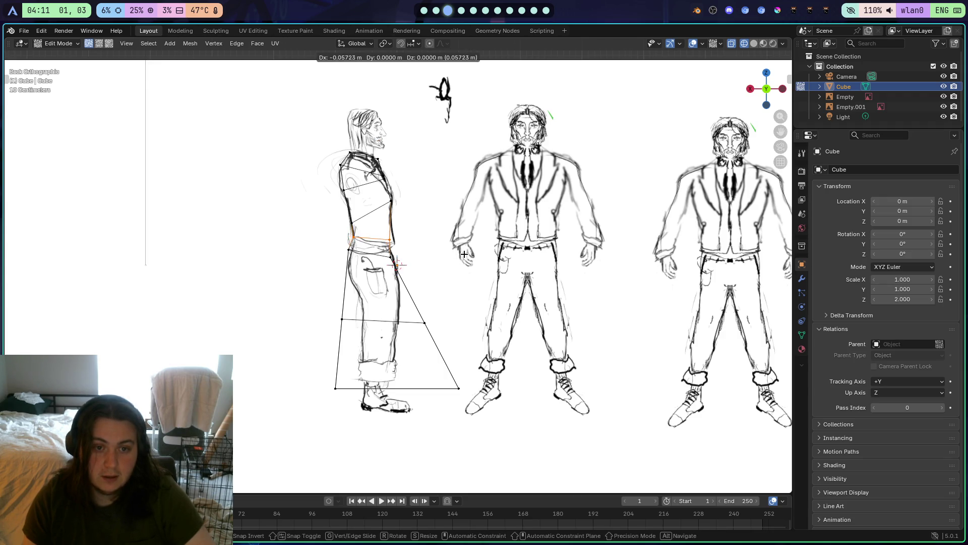
{"action": "left_click", "coordinate": [464, 253]}
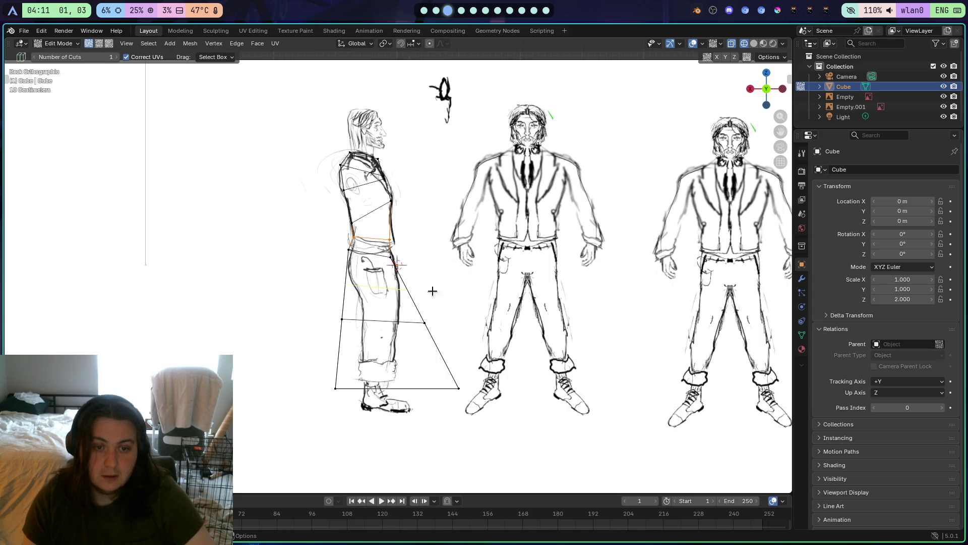
Cut an upper-leg loop, tilt it and shrink it to the leg width, then orbit to check
{"action": "left_click", "coordinate": [358, 274]}
{"action": "key", "text": "r"}
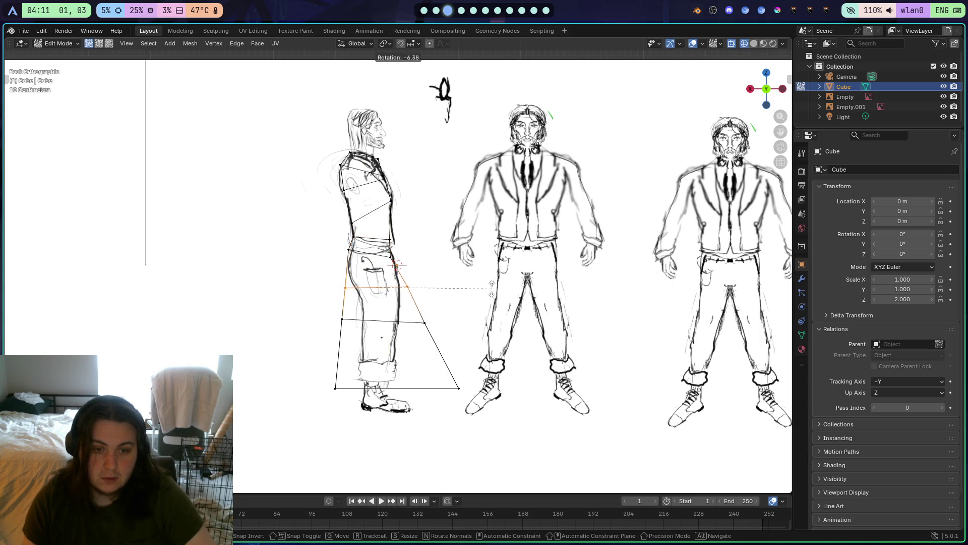
{"action": "left_click", "coordinate": [485, 261]}
{"action": "key", "text": "s"}
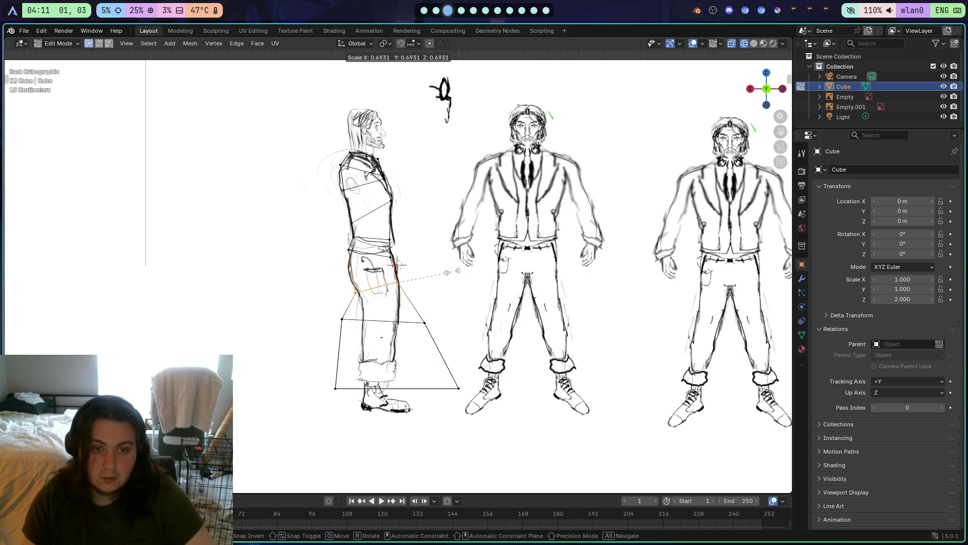
{"action": "left_click", "coordinate": [448, 273]}
{"action": "mouse_move", "coordinate": [398, 288]}
{"action": "left_mouse_down"}
{"action": "mouse_move", "coordinate": [484, 276]}
{"action": "mouse_move", "coordinate": [391, 301]}
{"action": "mouse_move", "coordinate": [401, 292]}
{"action": "left_mouse_up"}
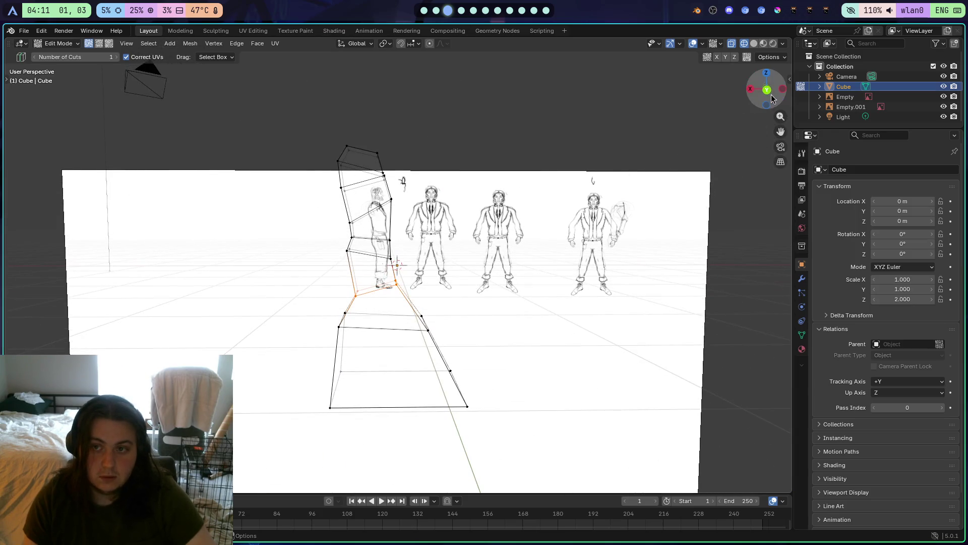
Orbit, snap to an orthographic side view, zoom in, switch to edge select and open the toolbar
{"action": "left_click", "coordinate": [767, 89]}
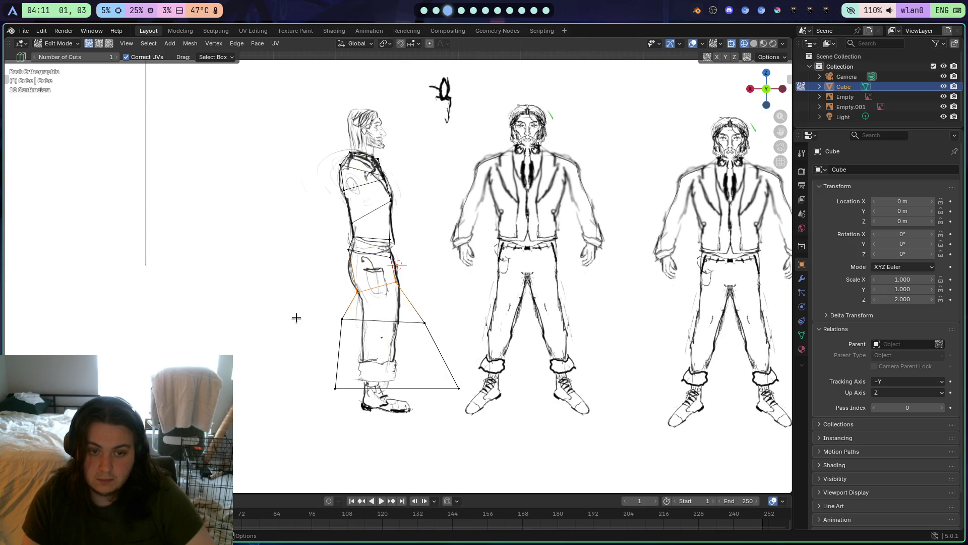
{"action": "left_click_drag", "start_coordinate": [296, 318], "coordinate": [454, 314]}
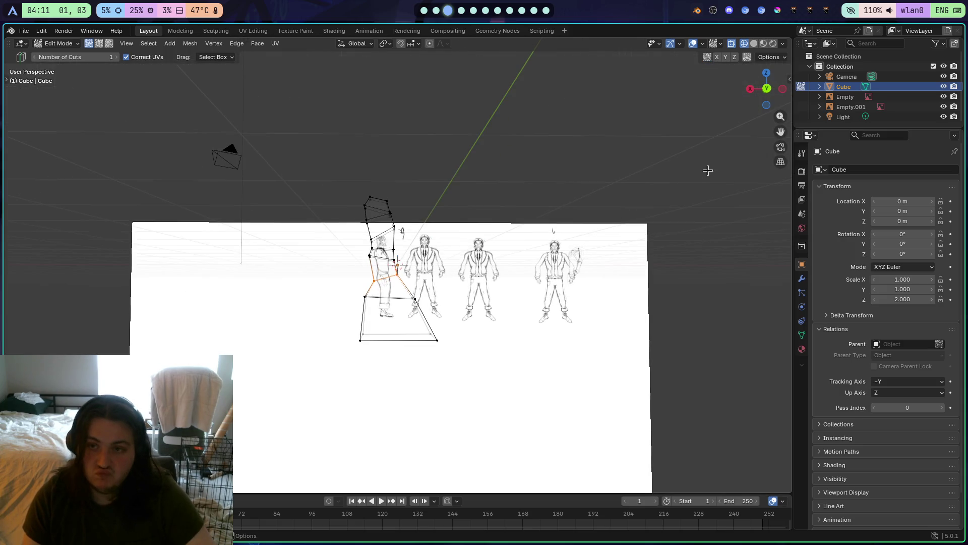
{"action": "mouse_move", "coordinate": [708, 170]}
{"action": "left_mouse_down"}
{"action": "mouse_move", "coordinate": [612, 249]}
{"action": "mouse_move", "coordinate": [535, 245]}
{"action": "left_mouse_up"}
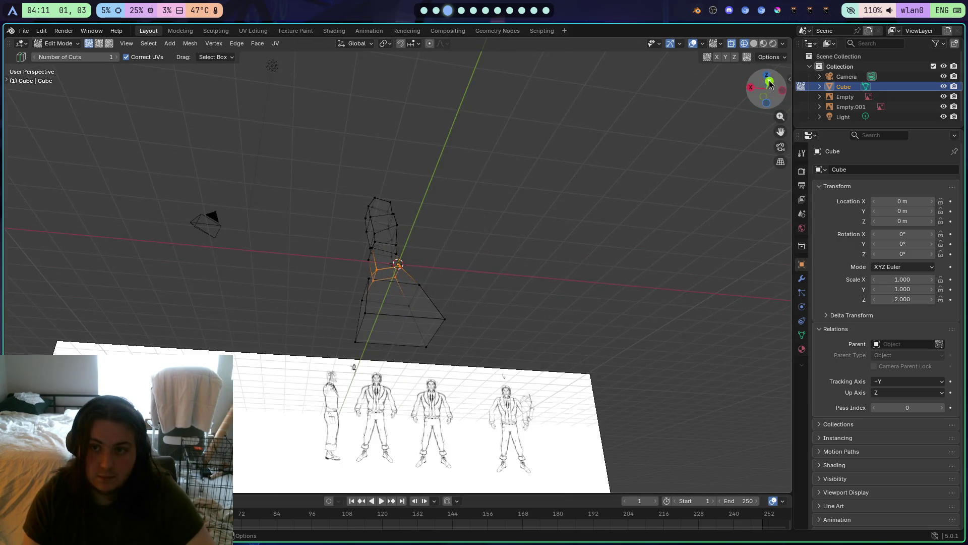
{"action": "left_click", "coordinate": [770, 82]}
{"action": "scroll", "coordinate": [434, 310], "scroll_direction": "up", "scroll_amount": 5}
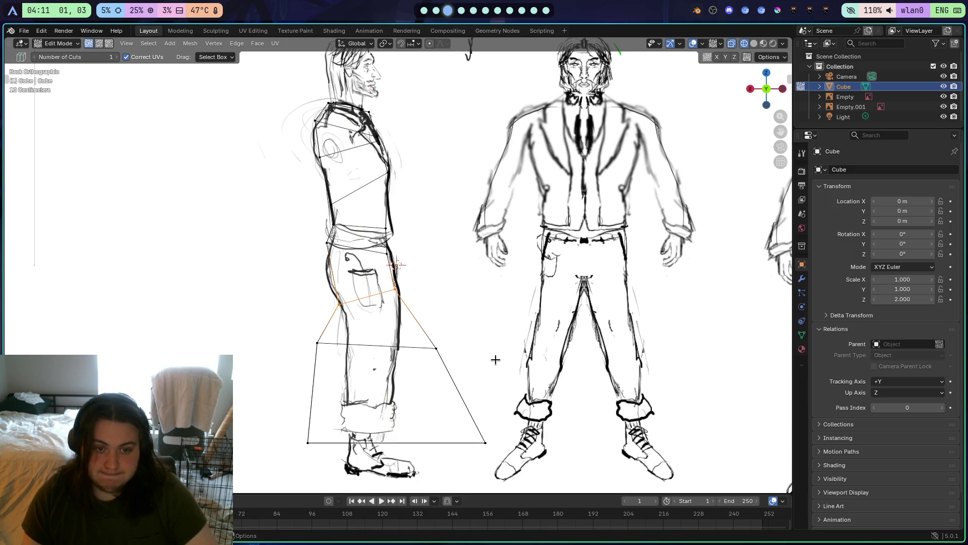
{"action": "key", "text": "2"}
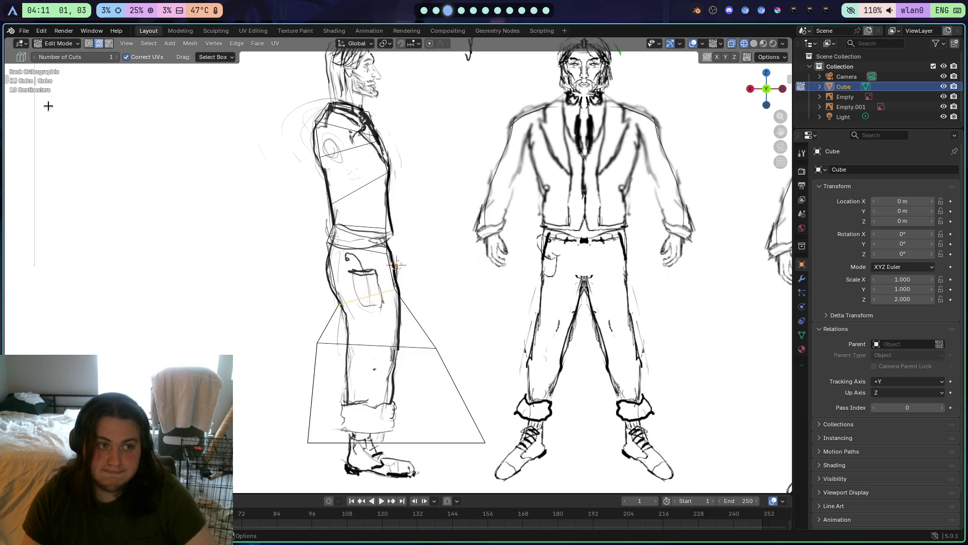
{"action": "left_click_drag", "start_coordinate": [5, 79], "coordinate": [71, 89]}
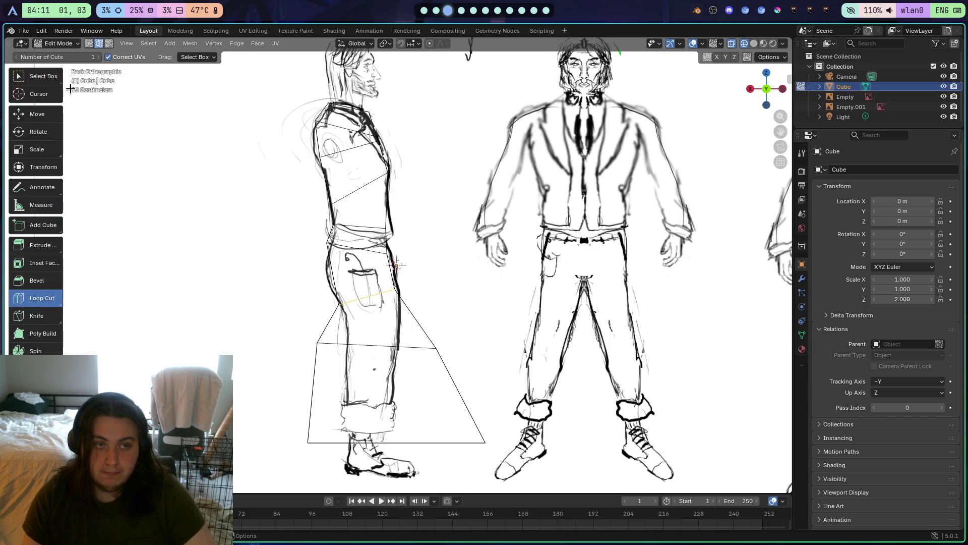
{"action": "key", "text": "super+2"}
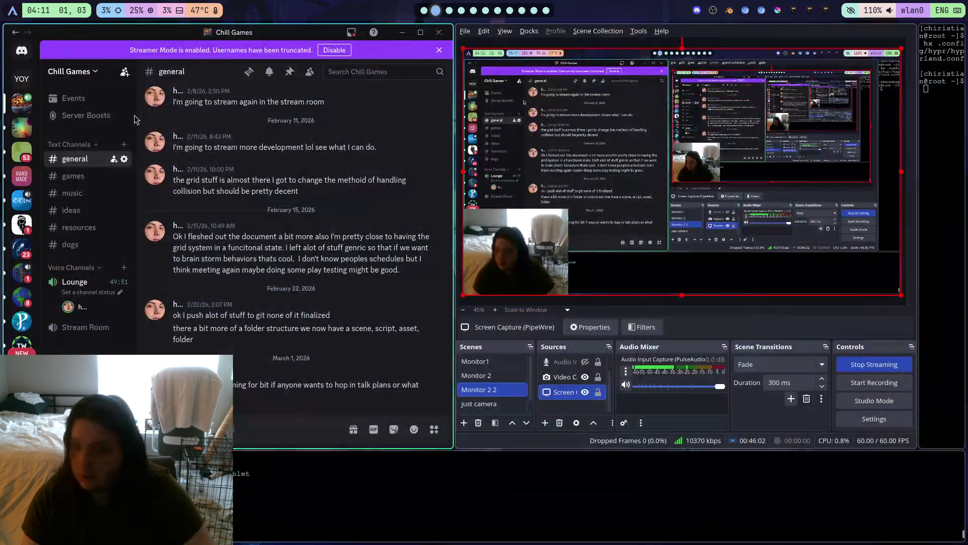
{"action": "key", "text": "super+1"}
{"action": "key", "text": "super+3"}
{"action": "key", "text": "super+1"}
{"action": "left_click", "coordinate": [93, 52]}
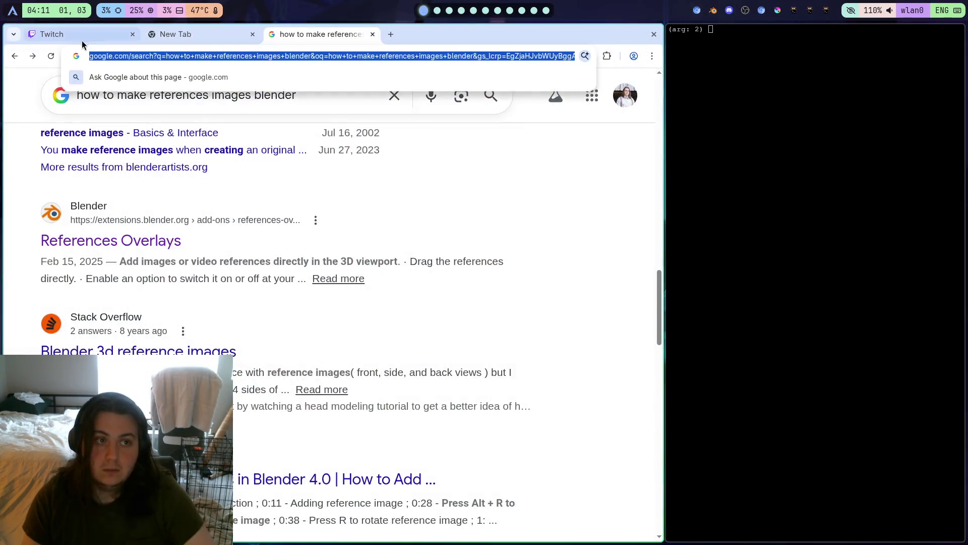
{"action": "left_click", "coordinate": [80, 35]}
{"action": "key", "text": "super+3"}
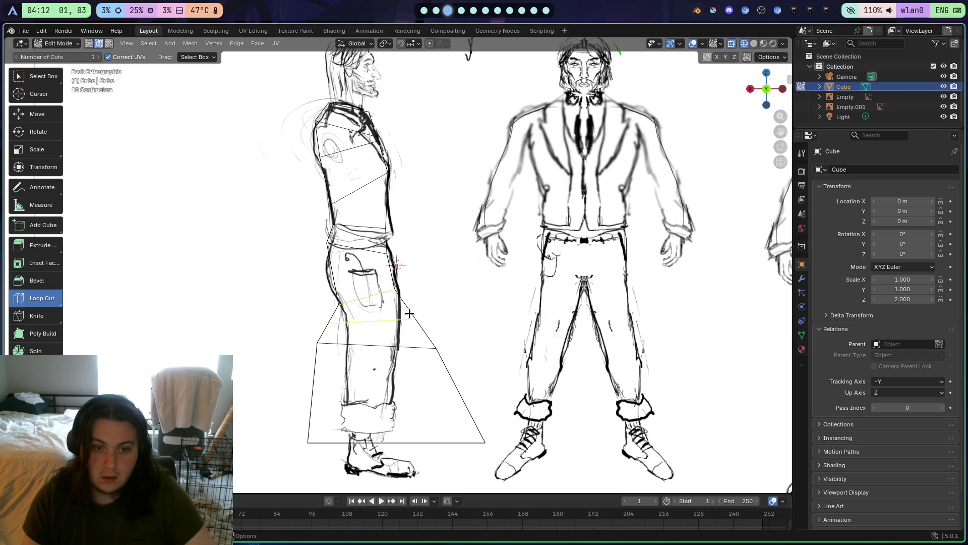
Cut a loop above the flared base, scale it to 0.6023, then switch to face select and orbit
{"action": "left_click", "coordinate": [480, 317]}
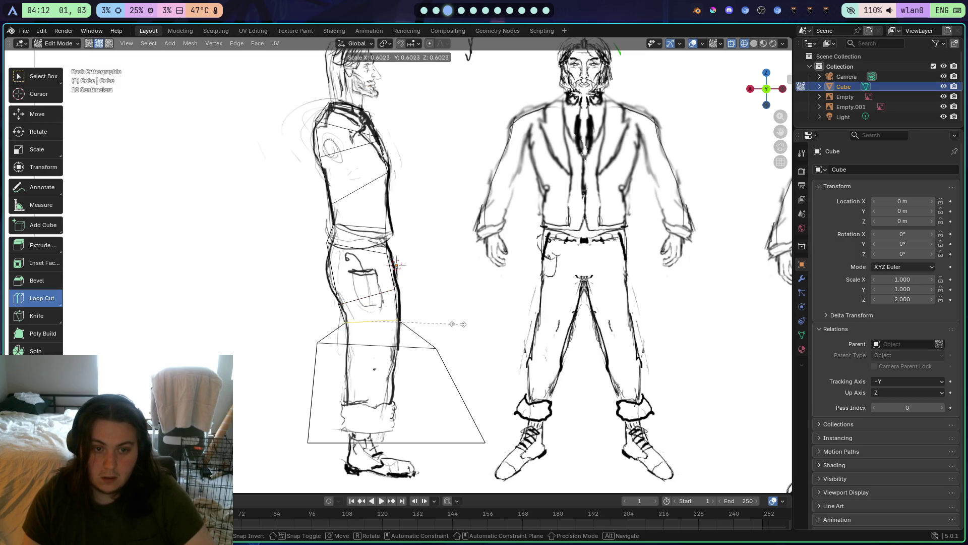
{"action": "left_click", "coordinate": [454, 324]}
{"action": "key", "text": "r"}
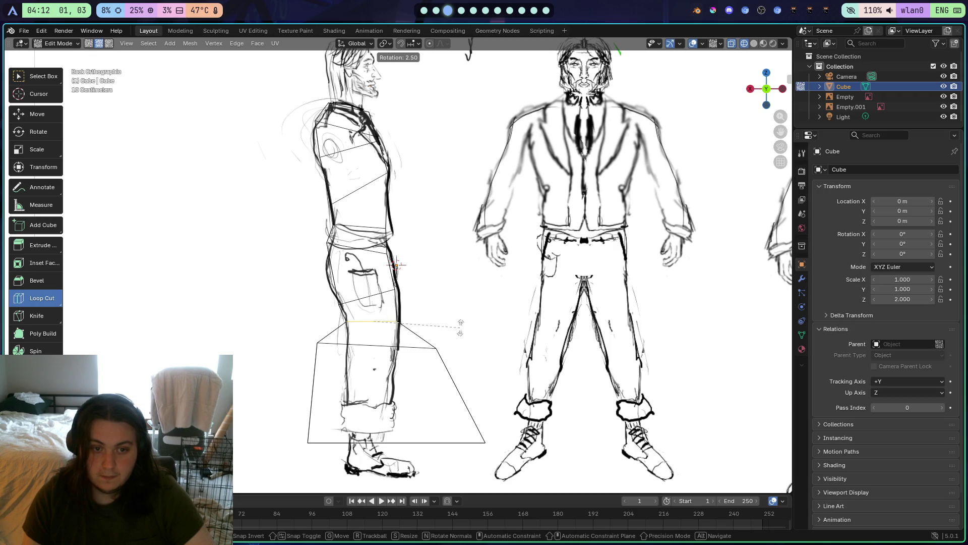
{"action": "left_click", "coordinate": [459, 324]}
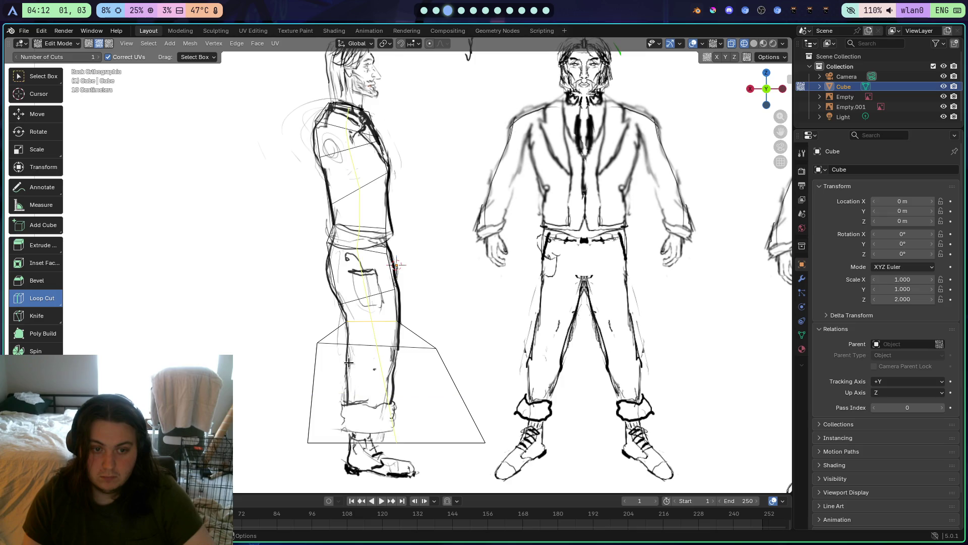
{"action": "key", "text": "3"}
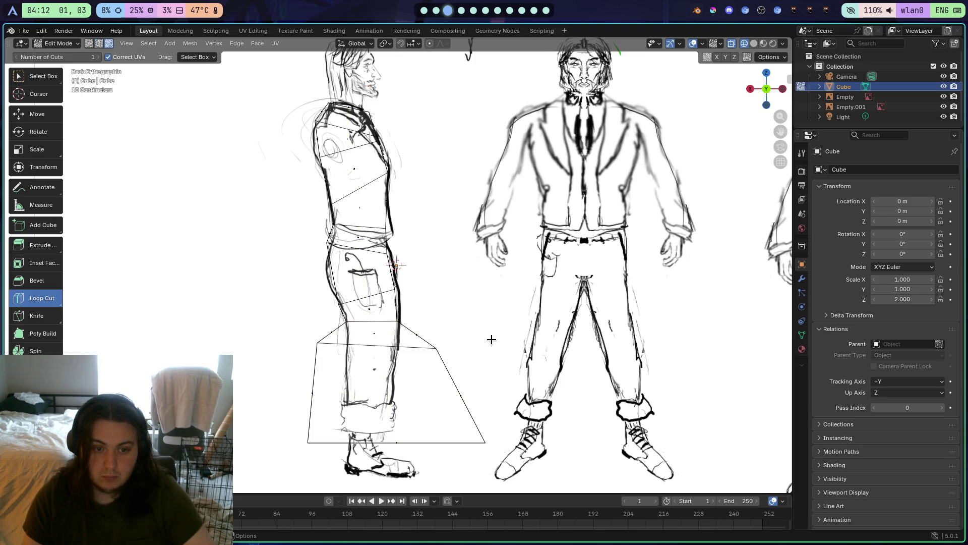
{"action": "left_click_drag", "start_coordinate": [492, 340], "coordinate": [366, 349]}
{"action": "scroll", "coordinate": [585, 230], "scroll_direction": "down", "scroll_amount": 2}
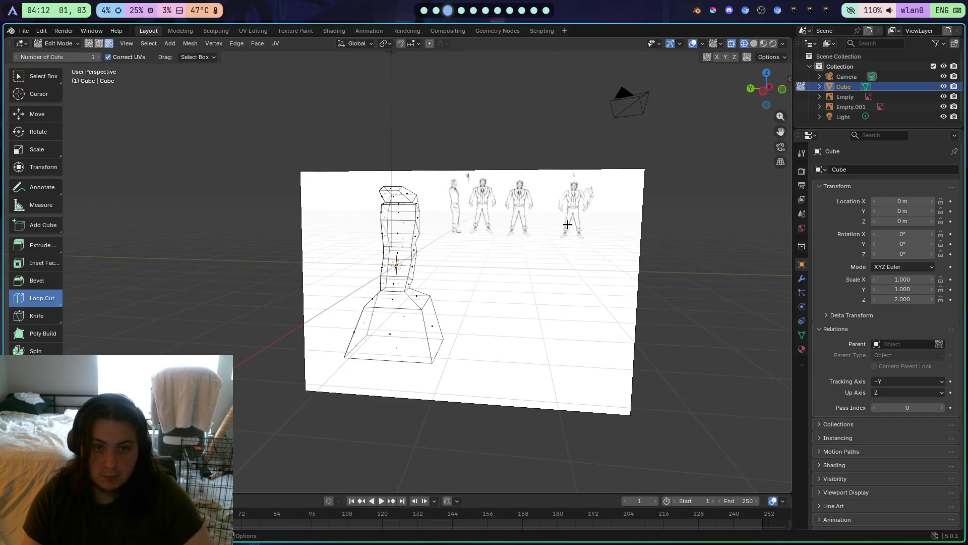
{"action": "left_click", "coordinate": [782, 89]}
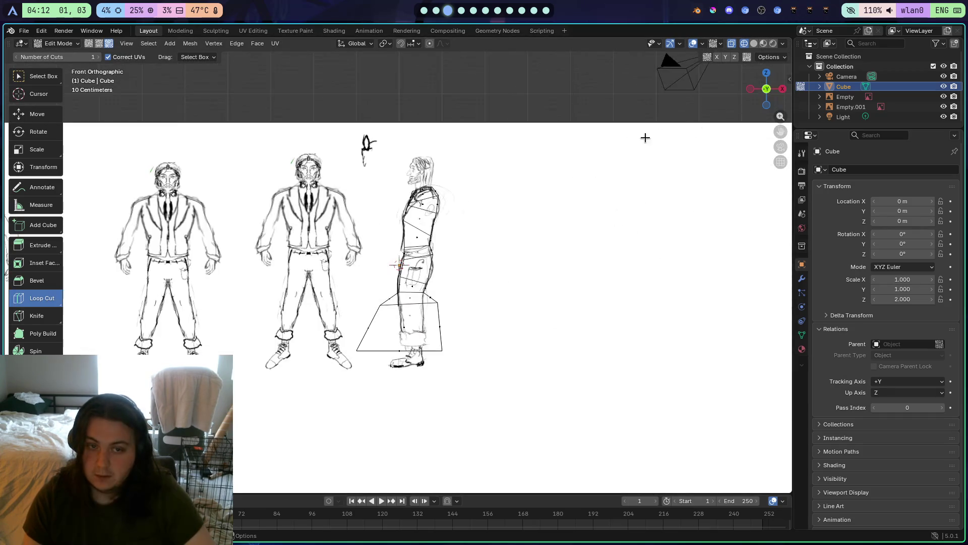
{"action": "scroll", "coordinate": [555, 203], "scroll_direction": "up", "scroll_amount": 2}
{"action": "left_click", "coordinate": [751, 89]}
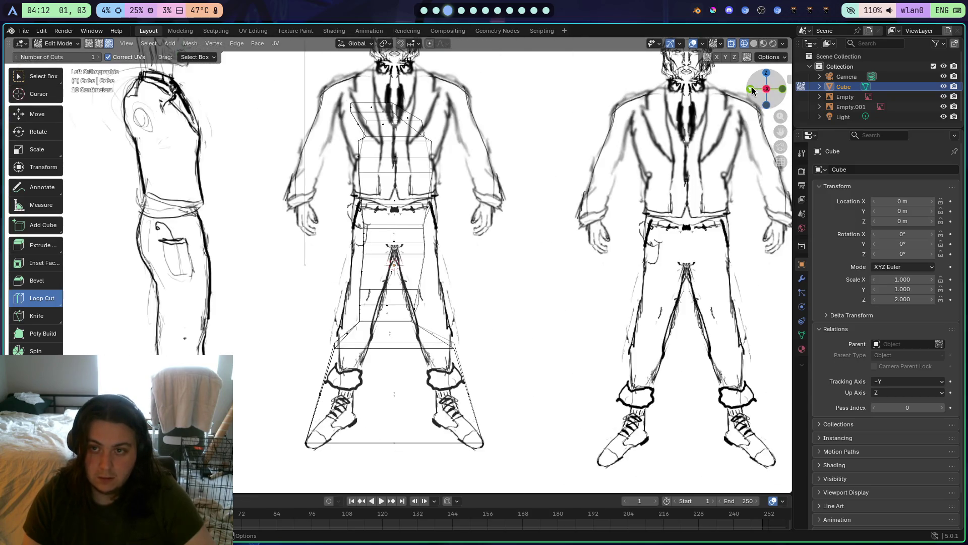
{"action": "scroll", "coordinate": [463, 195], "scroll_direction": "down", "scroll_amount": 2}
{"action": "scroll", "coordinate": [463, 196], "scroll_direction": "up", "scroll_amount": 4}
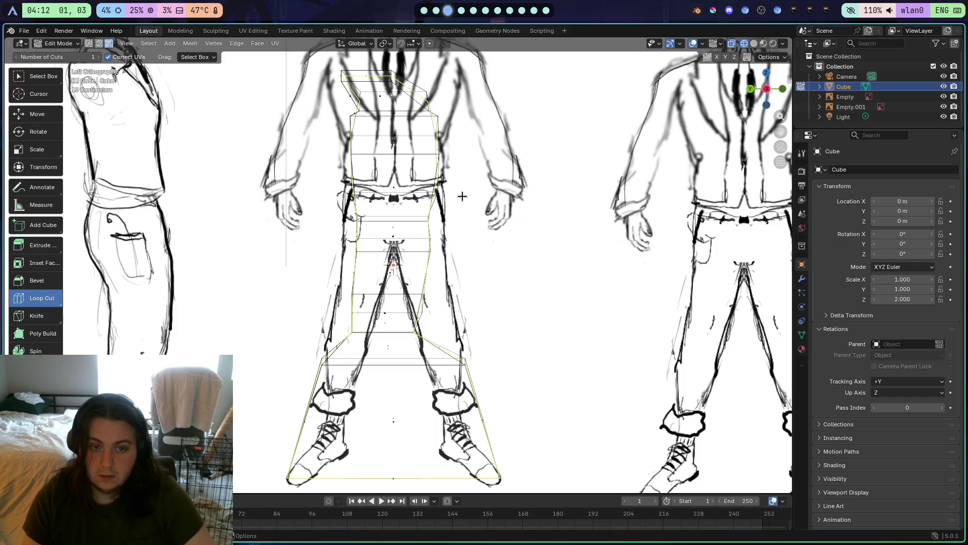
{"action": "key", "text": "alt+a"}
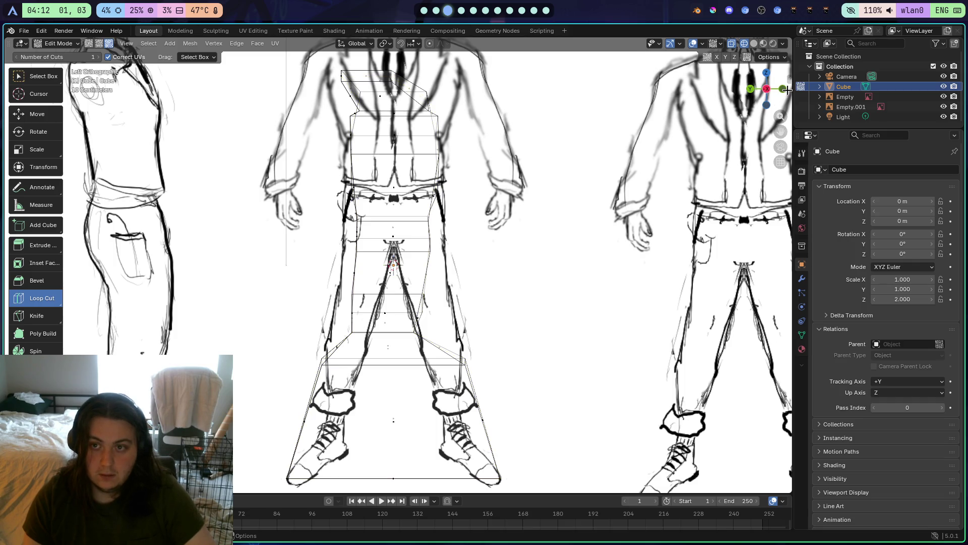
{"action": "left_click", "coordinate": [783, 89]}
{"action": "scroll", "coordinate": [570, 151], "scroll_direction": "down", "scroll_amount": 2}
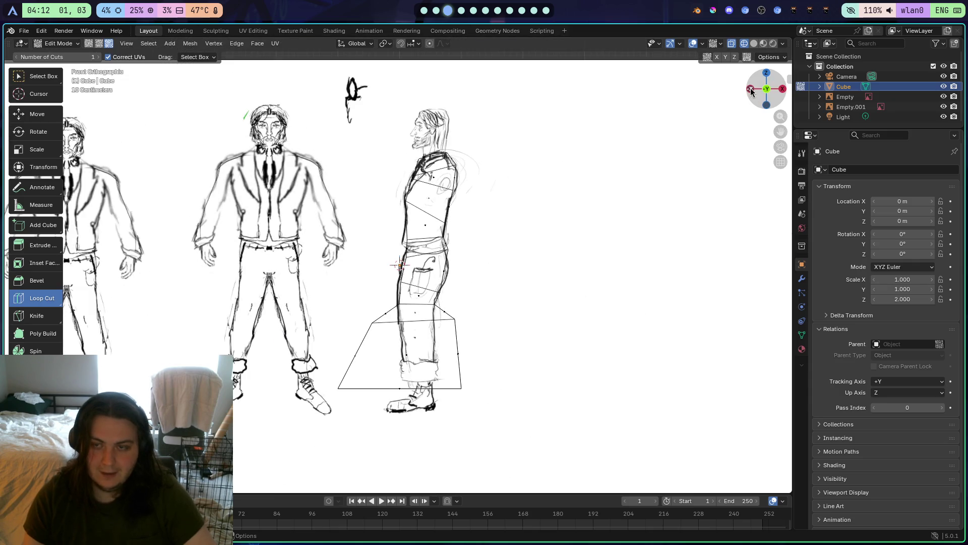
{"action": "mouse_move", "coordinate": [641, 222]}
{"action": "left_mouse_down"}
{"action": "mouse_move", "coordinate": [562, 248]}
{"action": "mouse_move", "coordinate": [580, 339]}
{"action": "mouse_move", "coordinate": [646, 285]}
{"action": "mouse_move", "coordinate": [645, 193]}
{"action": "mouse_move", "coordinate": [547, 337]}
{"action": "mouse_move", "coordinate": [566, 327]}
{"action": "mouse_move", "coordinate": [638, 201]}
{"action": "mouse_move", "coordinate": [629, 210]}
{"action": "mouse_move", "coordinate": [731, 246]}
{"action": "mouse_move", "coordinate": [744, 246]}
{"action": "mouse_move", "coordinate": [750, 229]}
{"action": "mouse_move", "coordinate": [666, 222]}
{"action": "left_mouse_up"}
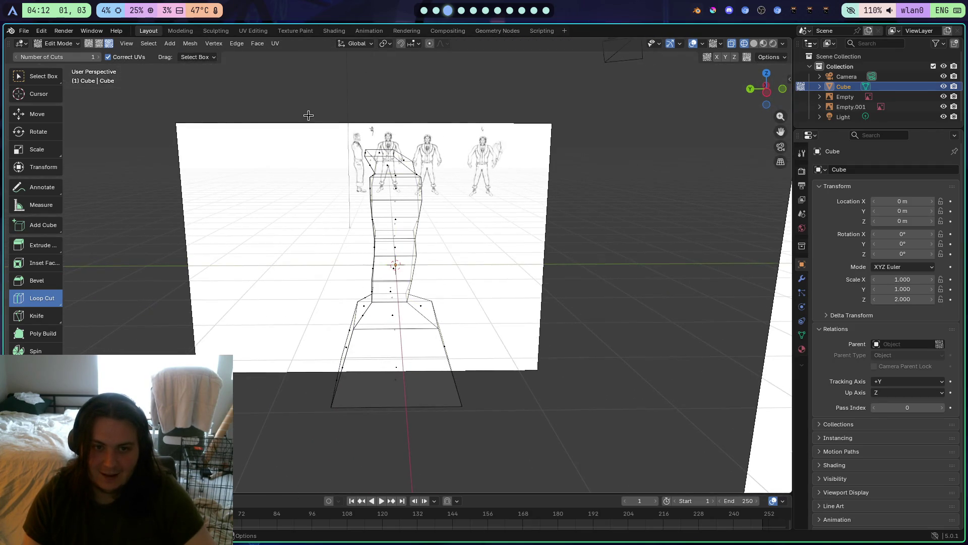
{"action": "scroll", "coordinate": [405, 379], "scroll_direction": "down", "scroll_amount": 2}
Return to Object Mode, delete the cube body blockout and frame the scene
{"action": "key", "text": "Tab"}
{"action": "key", "text": "ctrl+KP_3"}
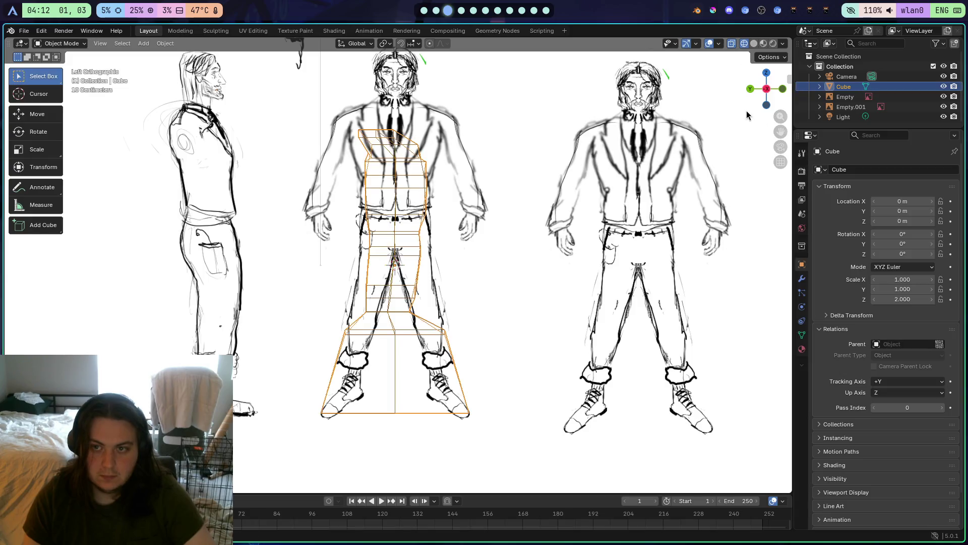
{"action": "key", "text": "grave"}
{"action": "key", "text": "grave"}
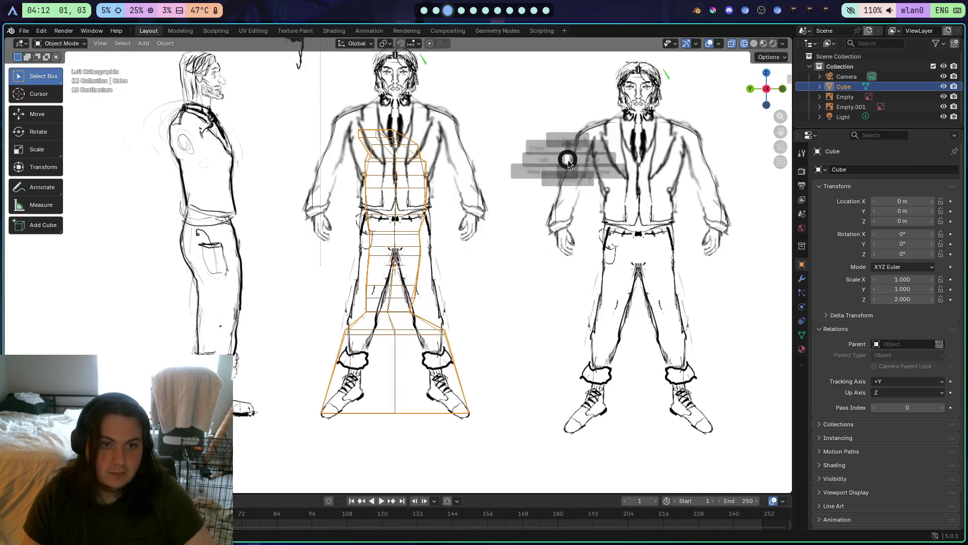
{"action": "left_click", "coordinate": [74, 46]}
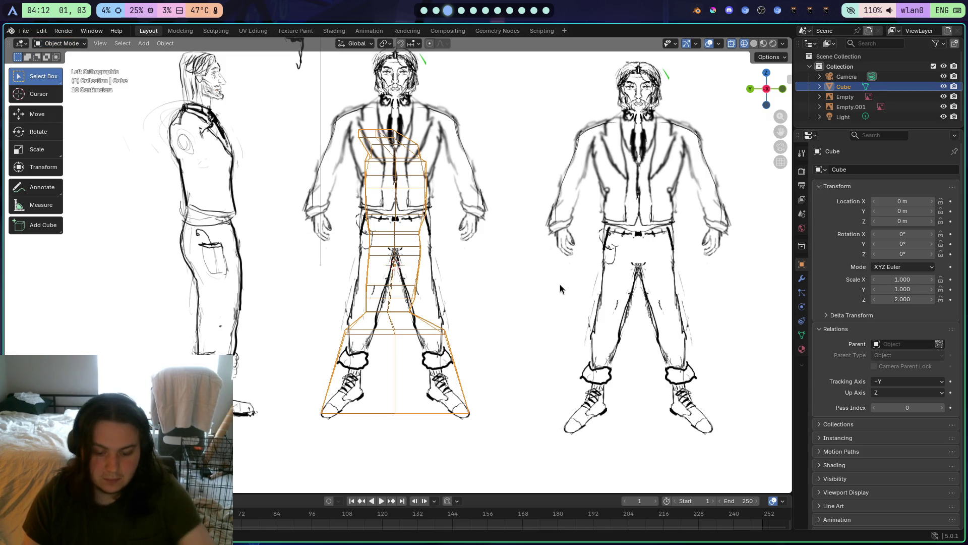
{"action": "key", "text": "Delete"}
{"action": "key", "text": "Home"}
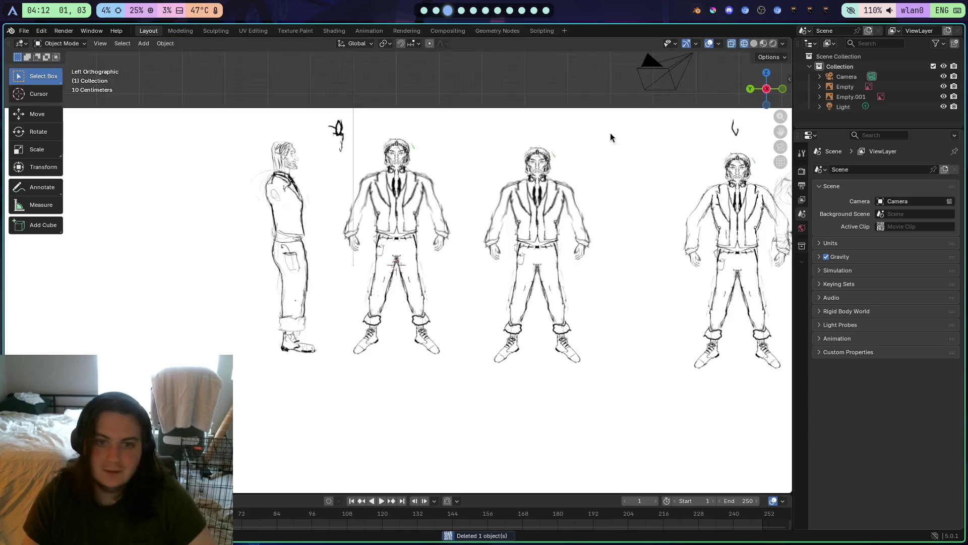
Check the reference sketches from the front, back, left and right views
{"action": "left_click", "coordinate": [783, 89]}
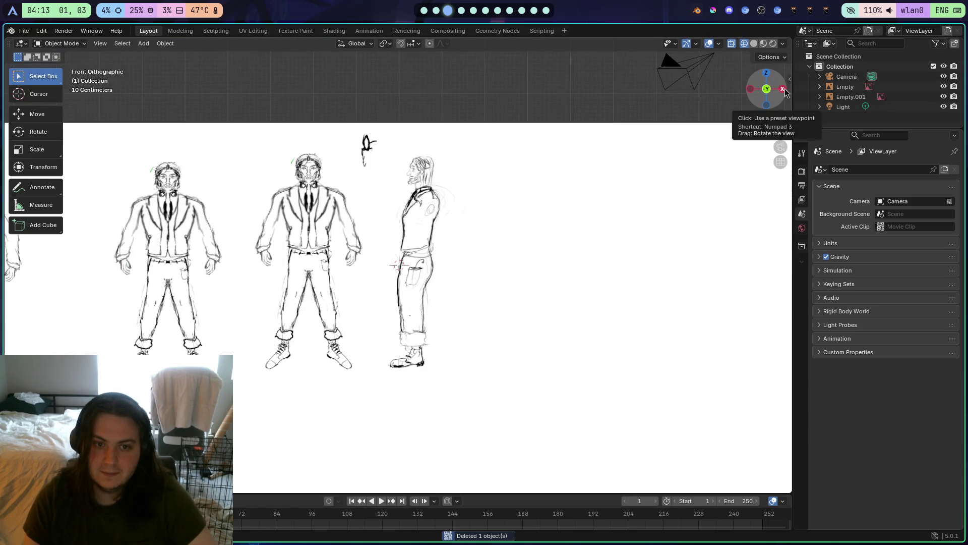
{"action": "left_click", "coordinate": [767, 90]}
{"action": "left_click", "coordinate": [769, 90]}
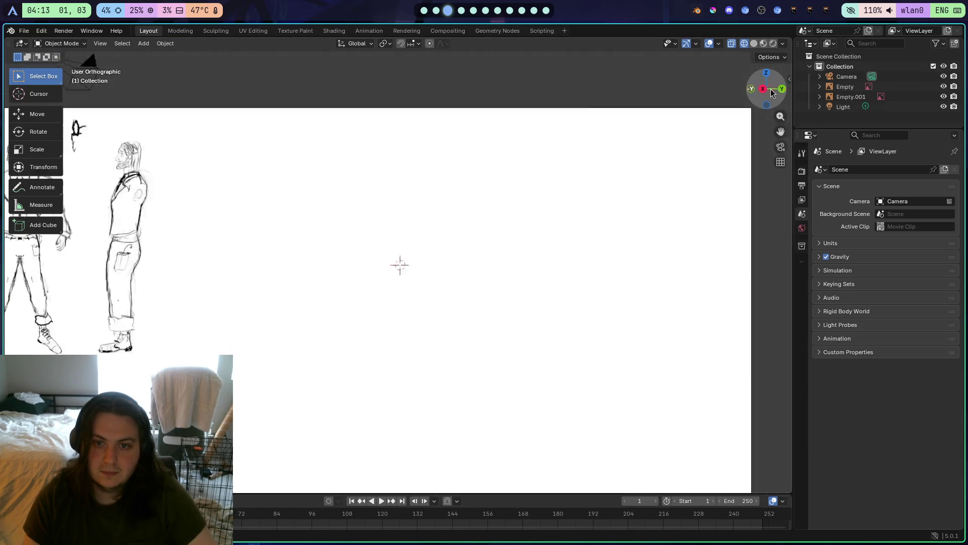
{"action": "left_click", "coordinate": [751, 90]}
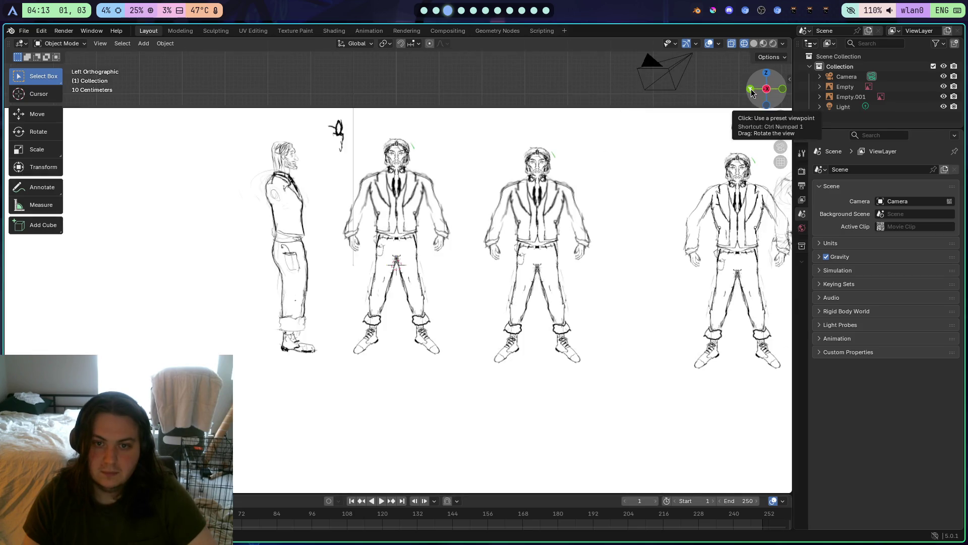
{"action": "left_click", "coordinate": [767, 90]}
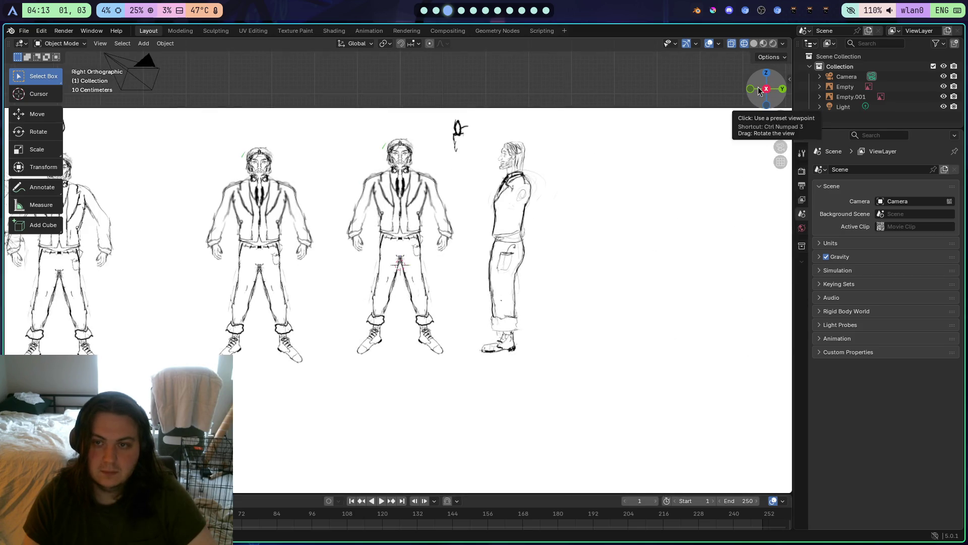
{"action": "left_click", "coordinate": [783, 89]}
{"action": "left_click", "coordinate": [751, 89]}
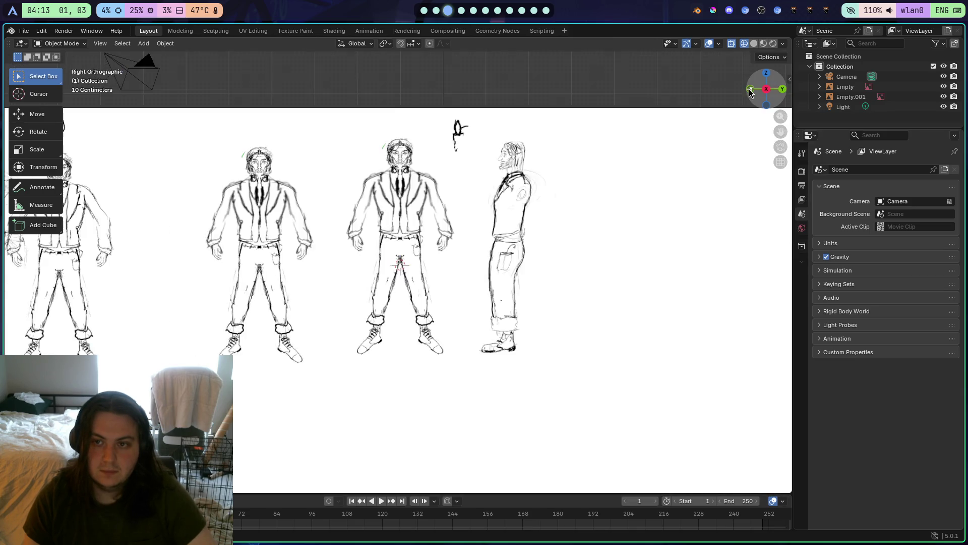
{"action": "left_click", "coordinate": [767, 90]}
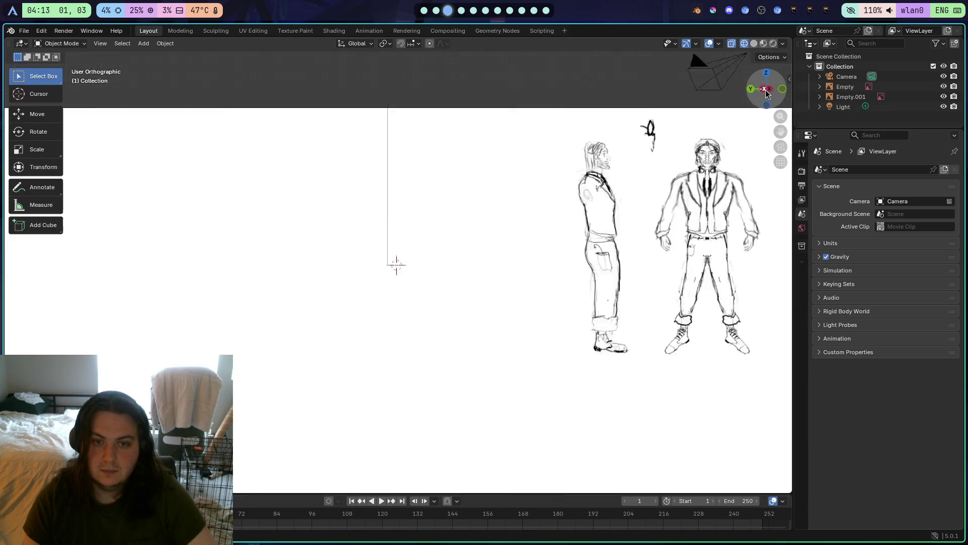
{"action": "left_click", "coordinate": [782, 90]}
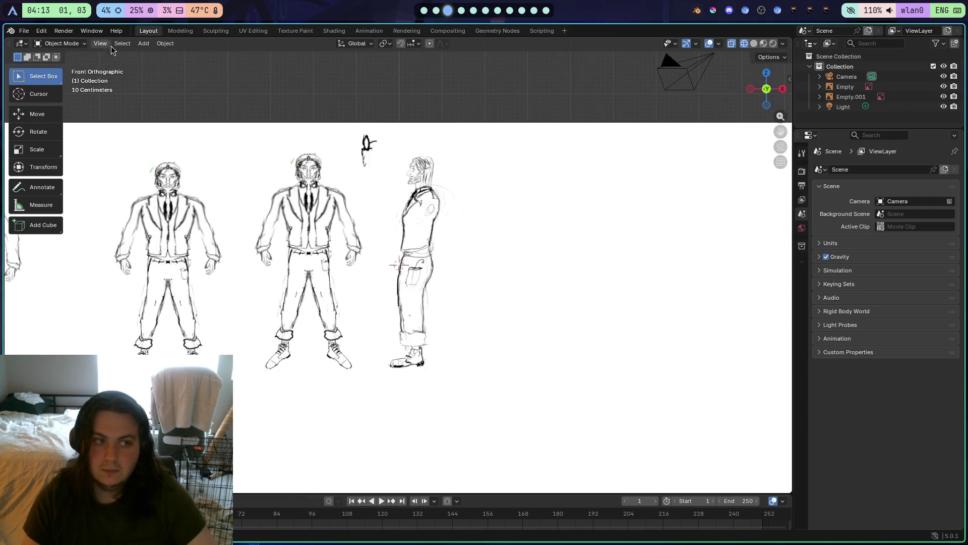
{"action": "left_click", "coordinate": [149, 46]}
{"action": "mouse_move", "coordinate": [169, 67]}
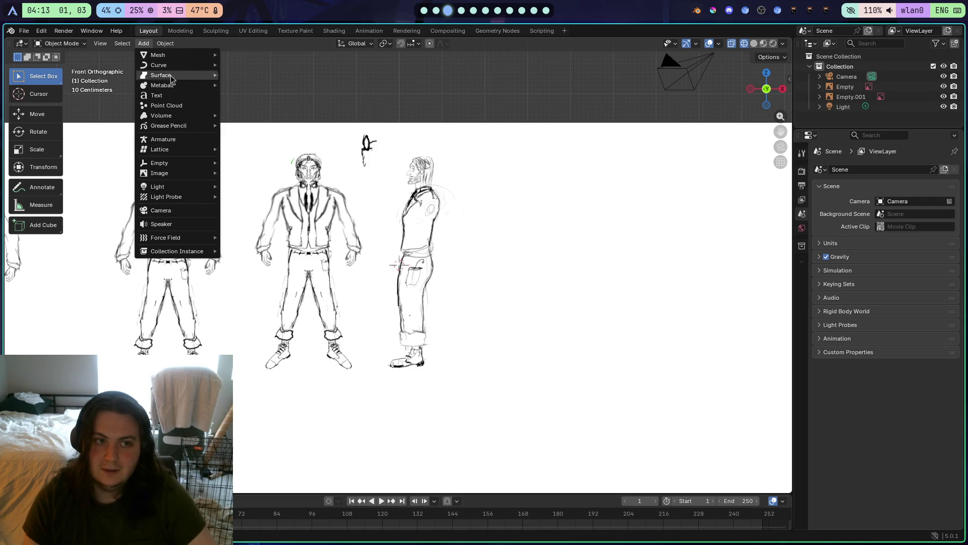
Add a new cube and move it onto the side-view sketch
{"action": "mouse_move", "coordinate": [195, 57]}
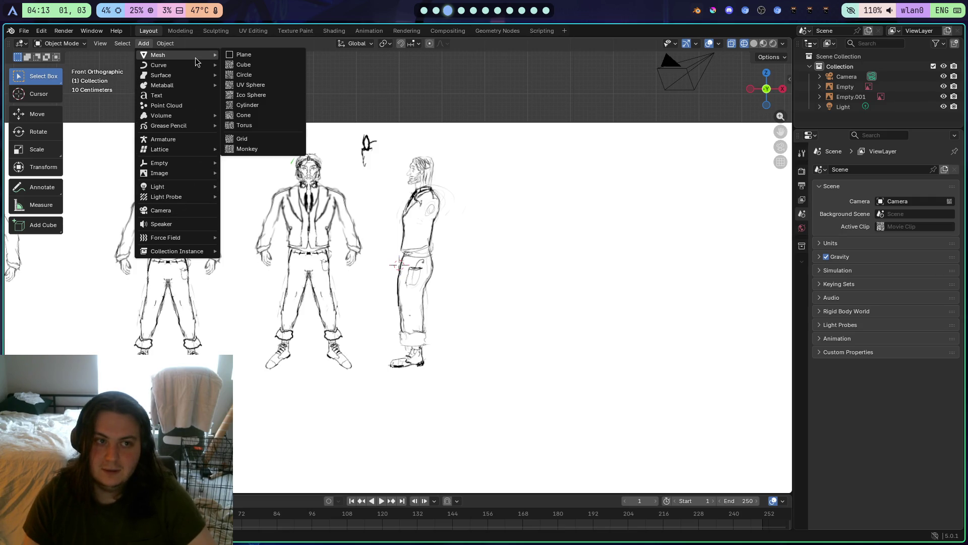
{"action": "left_click", "coordinate": [263, 63]}
{"action": "key", "text": "KP_Decimal"}
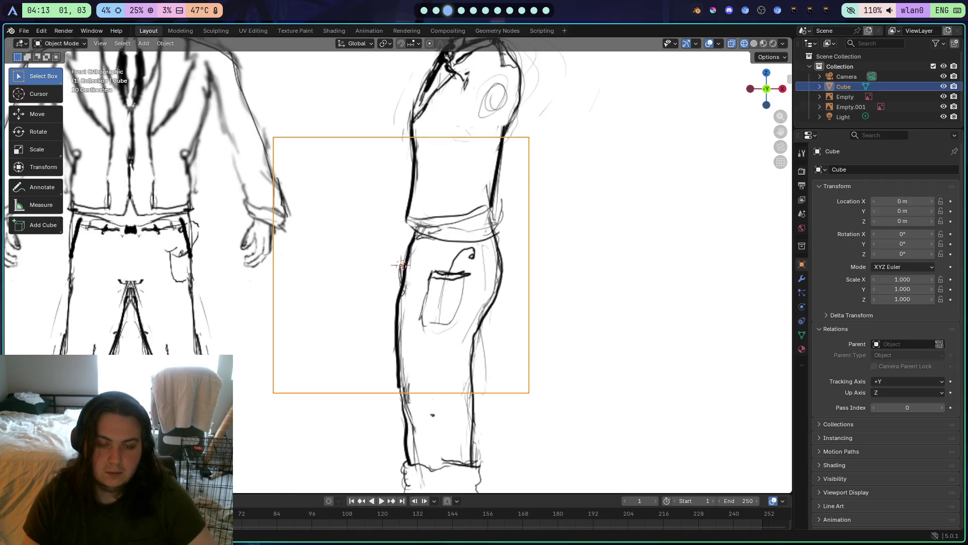
{"action": "key", "text": "g"}
{"action": "left_click", "coordinate": [656, 302]}
{"action": "scroll", "coordinate": [658, 302], "scroll_direction": "down", "scroll_amount": 4}
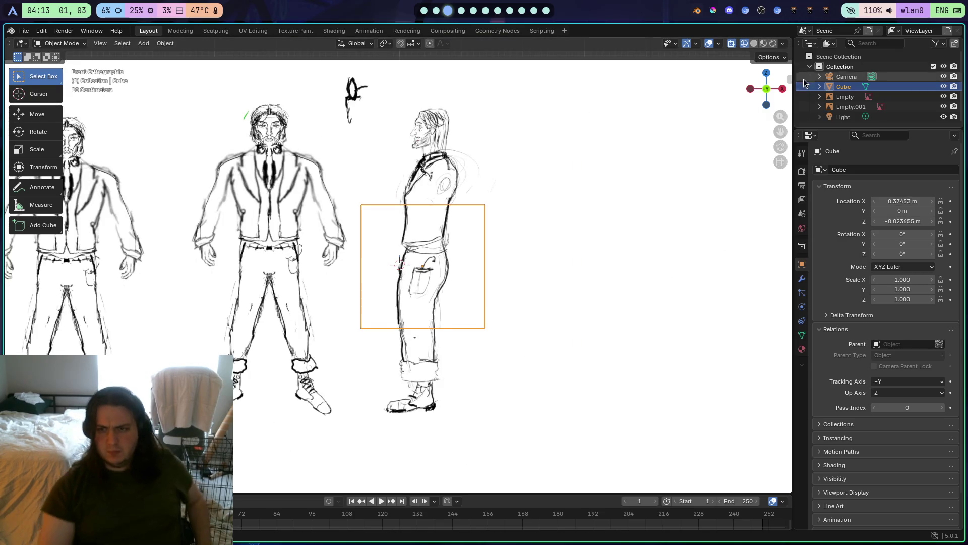
Stretch the cube in Edit Mode into a tall box covering the figure head to feet
{"action": "key", "text": "Tab"}
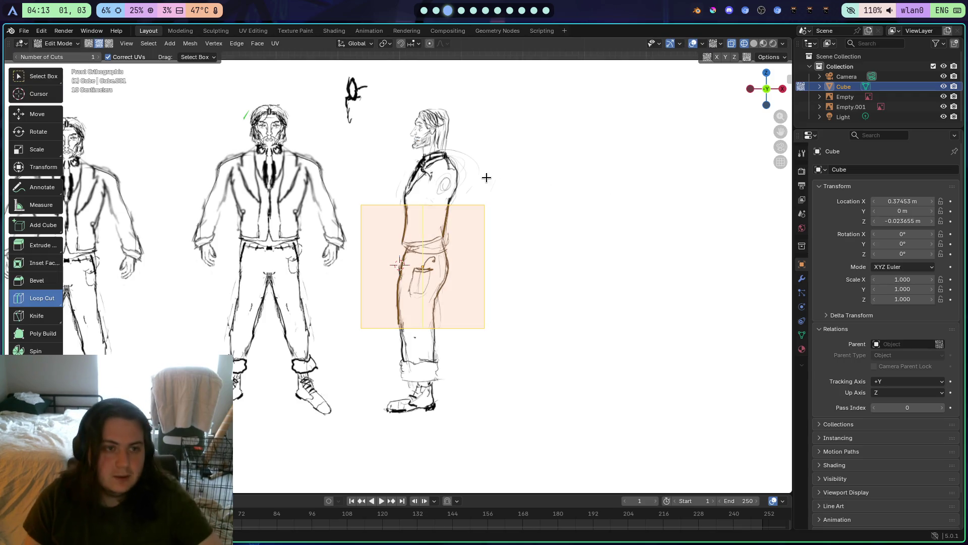
{"action": "key", "text": "s"}
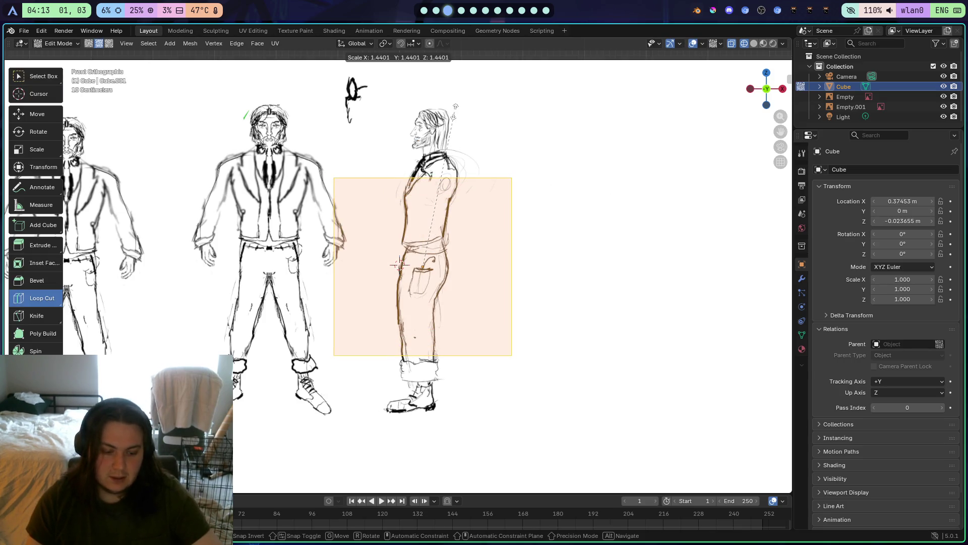
{"action": "key", "text": "y"}
{"action": "key", "text": "x"}
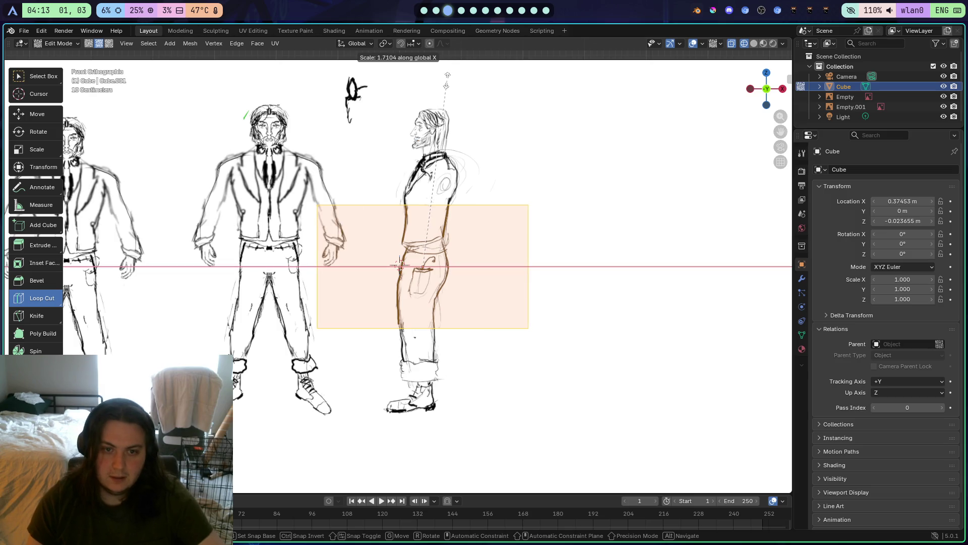
{"action": "key", "text": "z"}
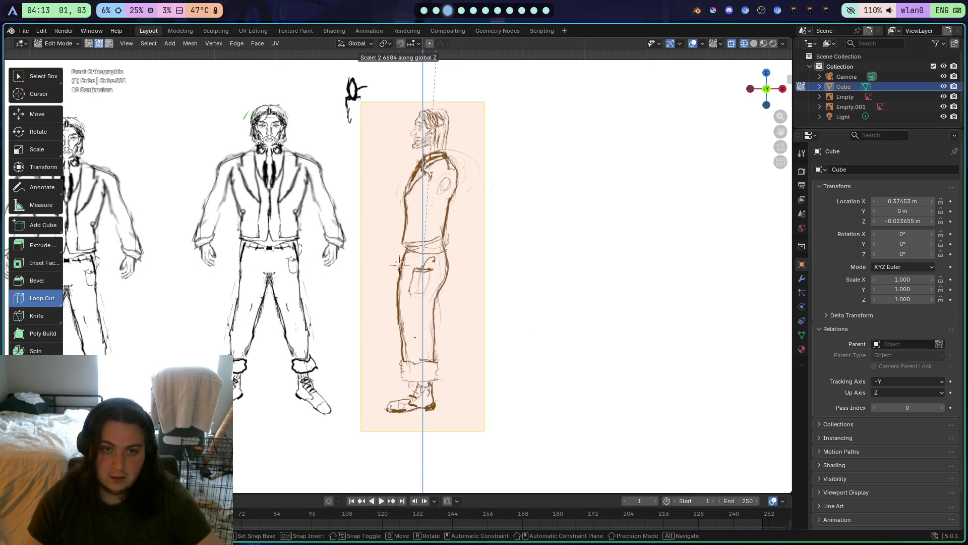
{"action": "left_click", "coordinate": [399, 264]}
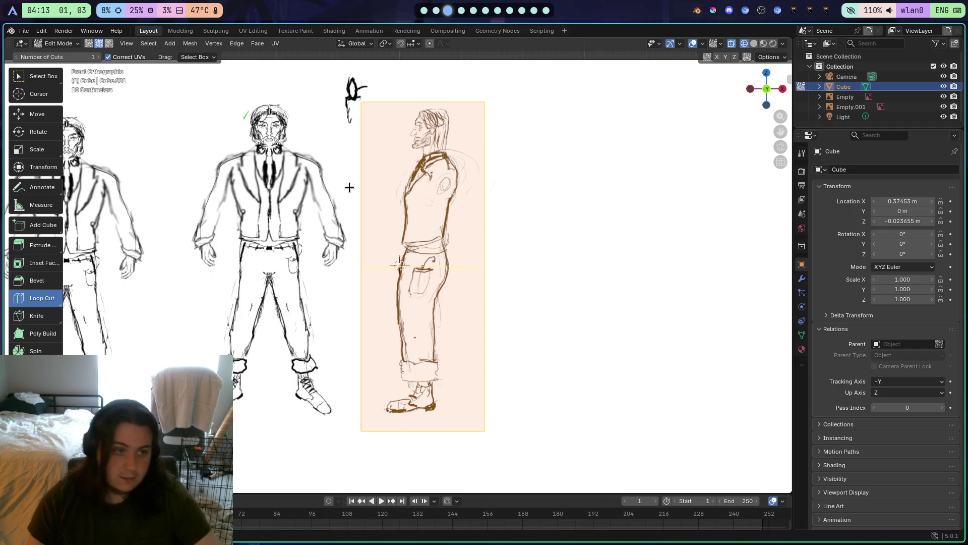
Scale the waist edge loop narrower to pinch the box
{"action": "key", "text": "alt+a"}
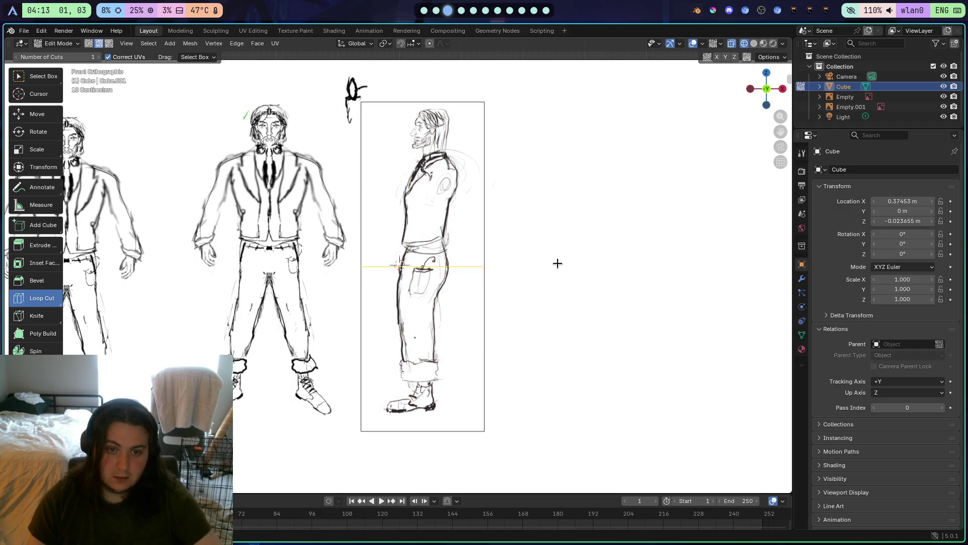
{"action": "key", "text": "s"}
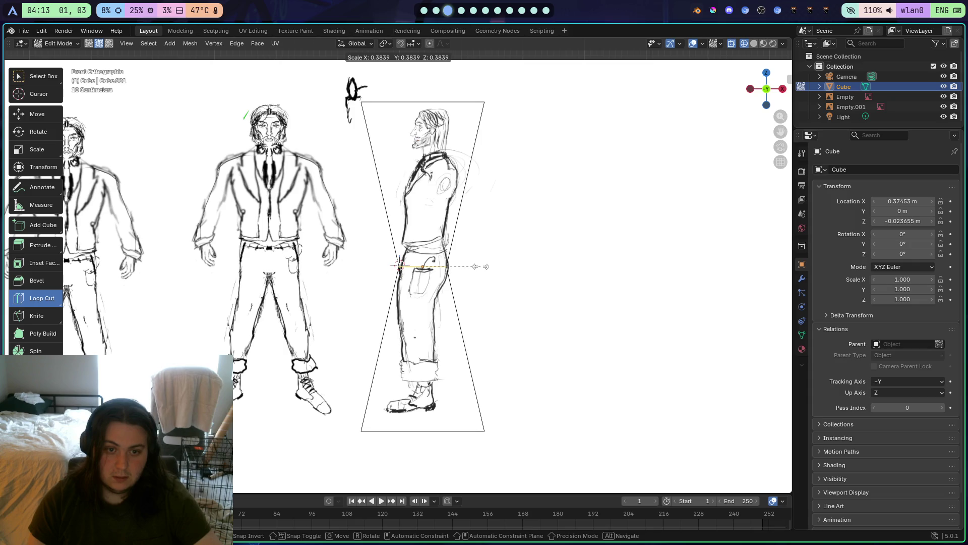
{"action": "left_click", "coordinate": [480, 267]}
Cut a chest-height edge loop, then tilt and narrow it to the side profile
{"action": "left_click", "coordinate": [460, 192]}
{"action": "key", "text": "s"}
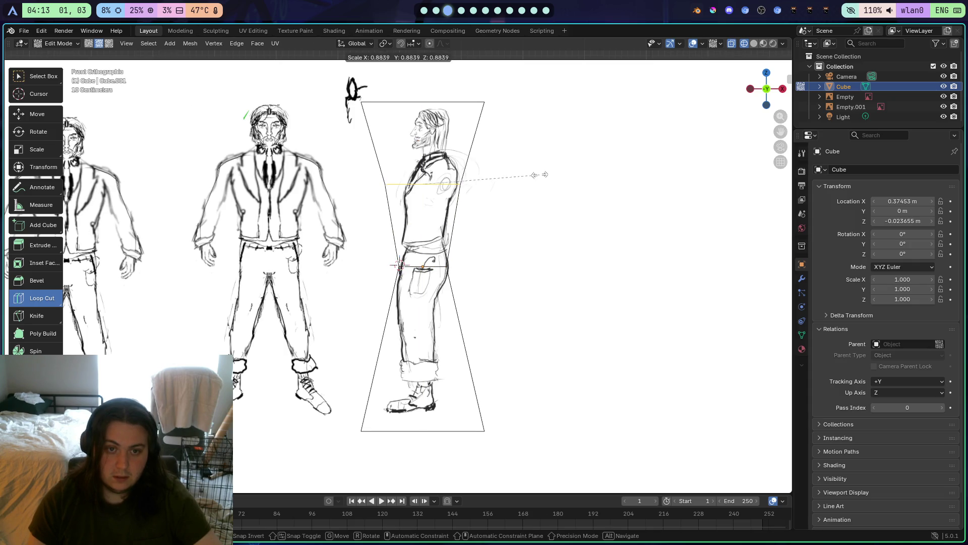
{"action": "left_click", "coordinate": [492, 173]}
{"action": "key", "text": "r"}
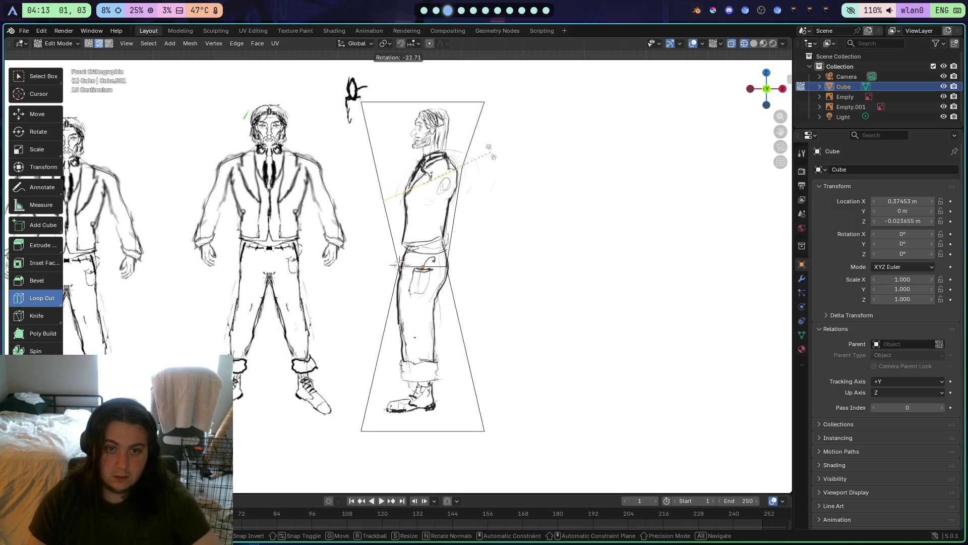
{"action": "left_click", "coordinate": [488, 151]}
{"action": "key", "text": "s"}
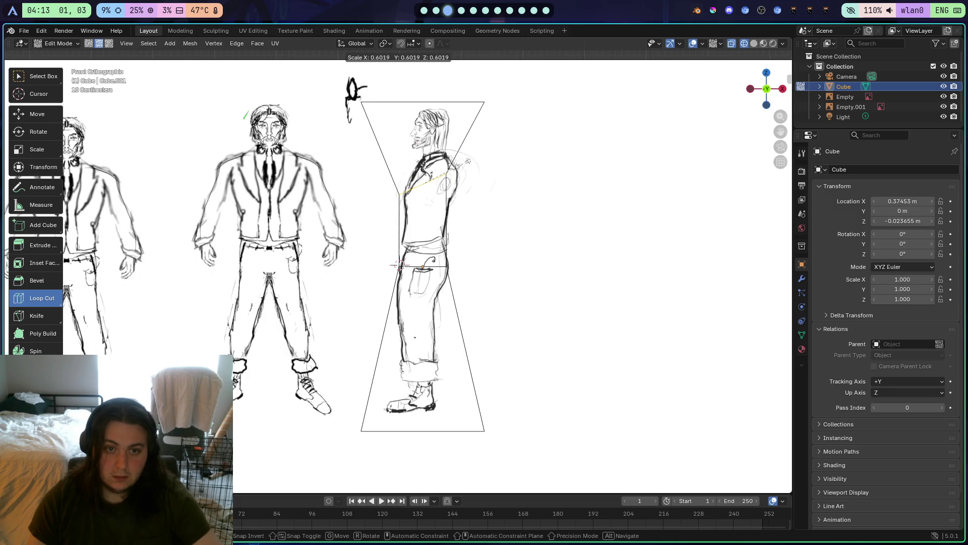
{"action": "left_click", "coordinate": [471, 162]}
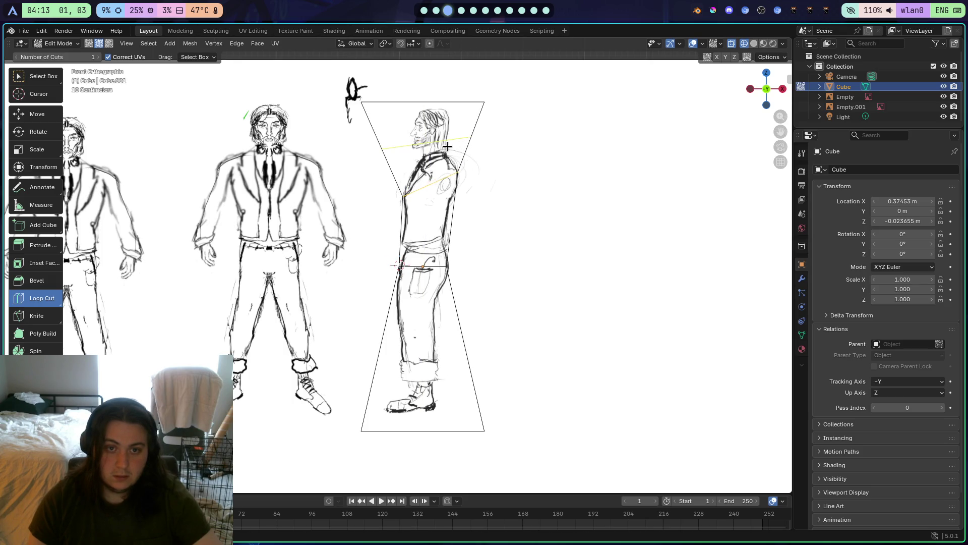
Rework the waist loop with a new tilt and narrower size
{"action": "left_click", "coordinate": [437, 217]}
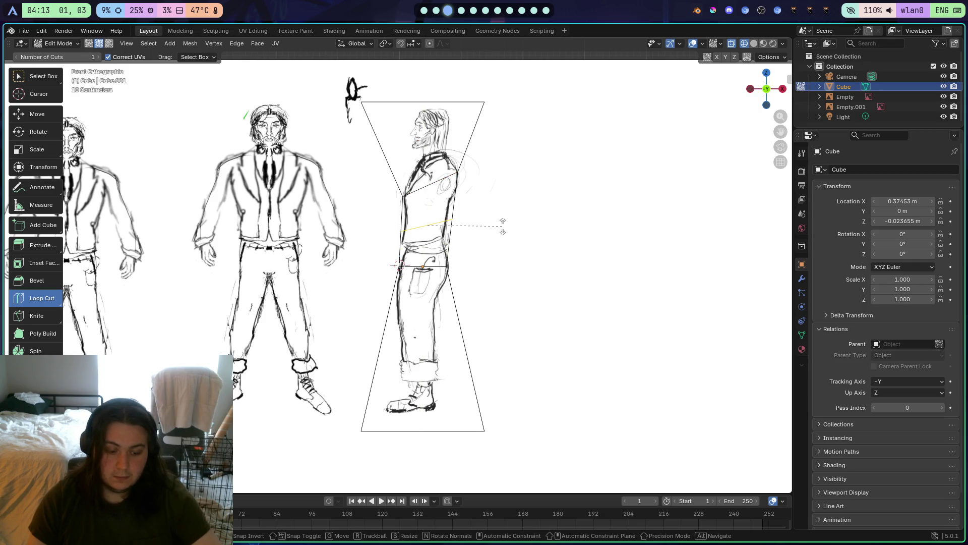
{"action": "key", "text": "r"}
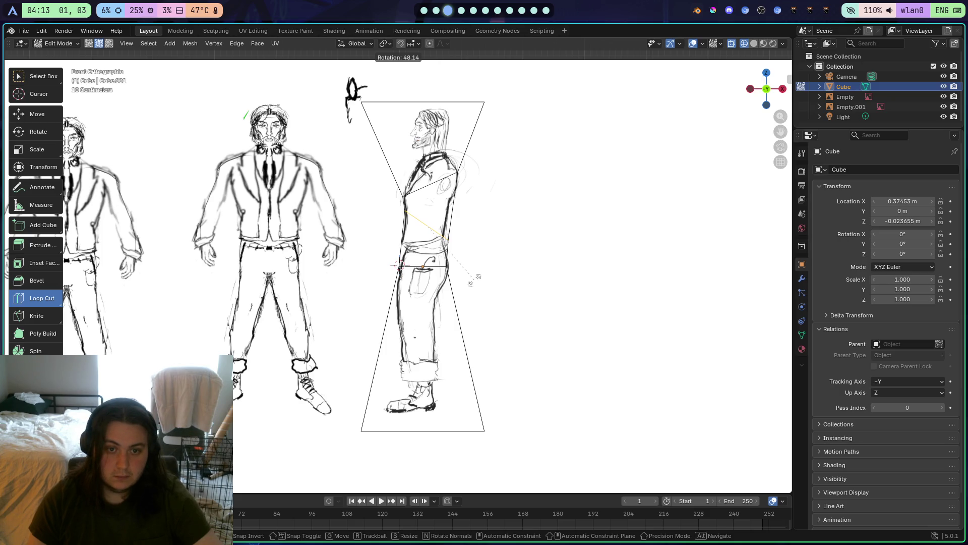
{"action": "key", "text": "s"}
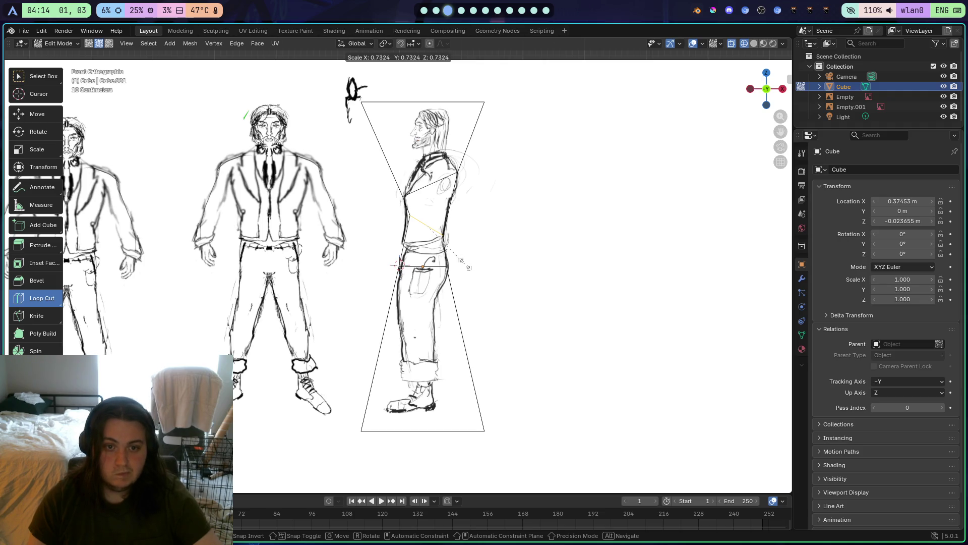
{"action": "left_click", "coordinate": [468, 268]}
{"action": "key", "text": "s"}
{"action": "left_click", "coordinate": [464, 264]}
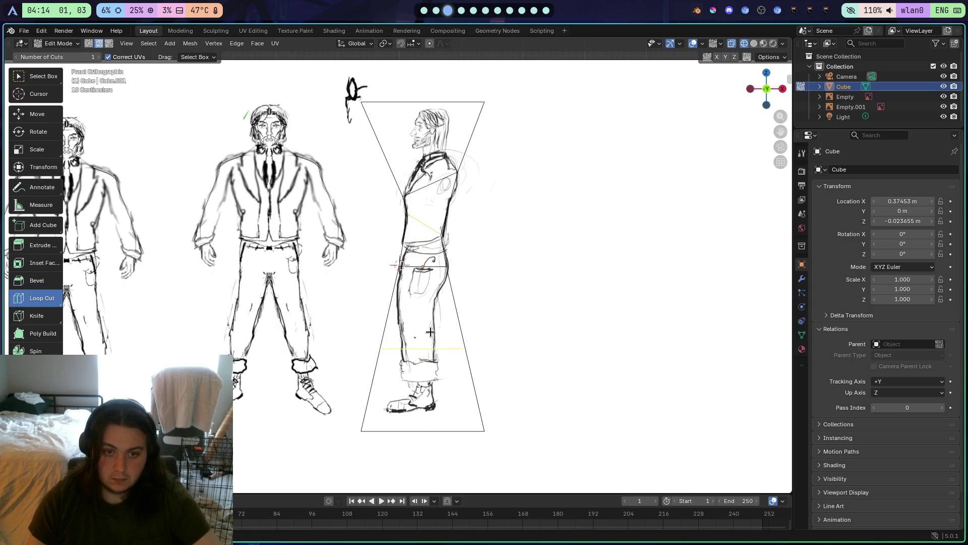
Cut a leg edge loop, tilt and move it to the thigh, then switch to perspective
{"action": "mouse_move", "coordinate": [426, 355]}
{"action": "left_mouse_down"}
{"action": "mouse_move", "coordinate": [459, 346]}
{"action": "mouse_move", "coordinate": [465, 301]}
{"action": "left_mouse_up"}
{"action": "key", "text": "r"}
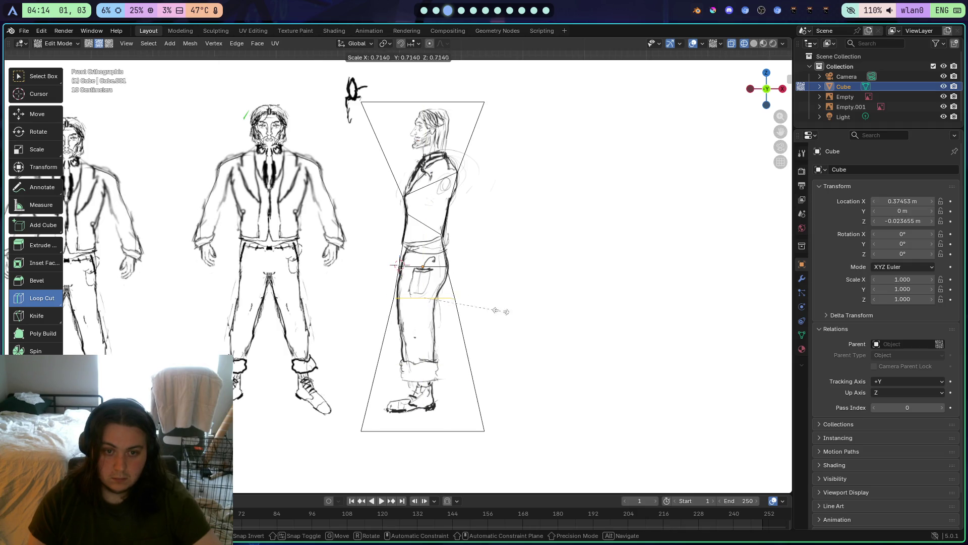
{"action": "left_click", "coordinate": [477, 305]}
{"action": "key", "text": "r"}
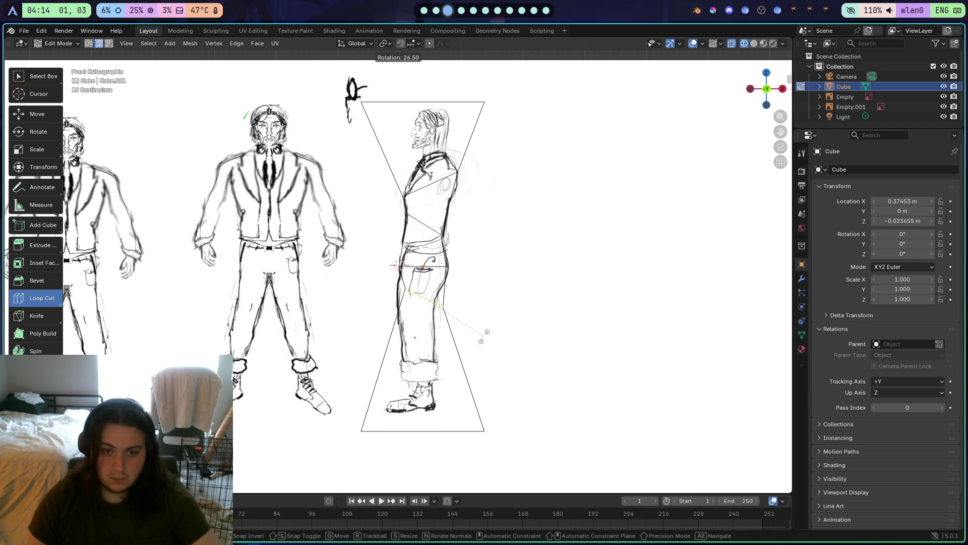
{"action": "left_click", "coordinate": [481, 334]}
{"action": "key", "text": "g"}
{"action": "left_click", "coordinate": [474, 328]}
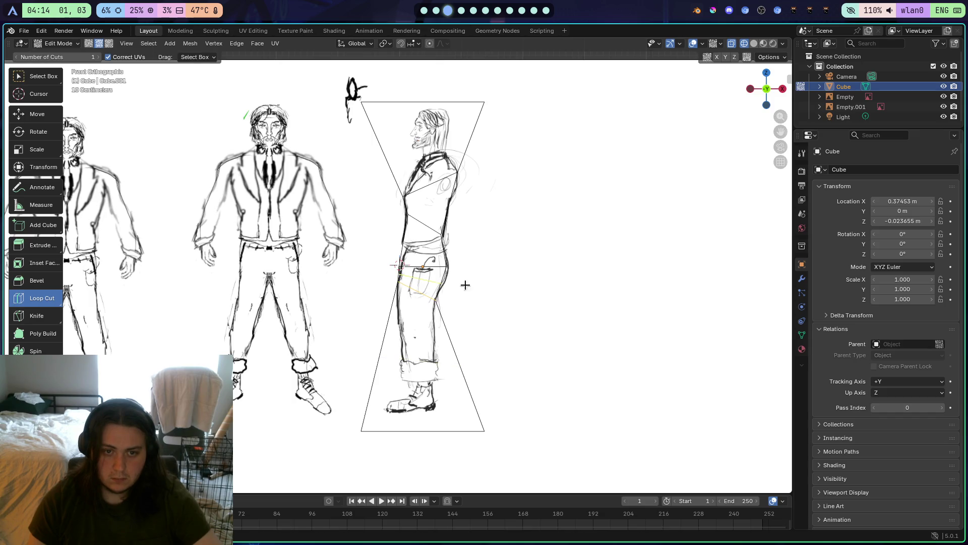
{"action": "scroll", "coordinate": [476, 312], "scroll_direction": "up", "scroll_amount": 4}
{"action": "scroll", "coordinate": [503, 268], "scroll_direction": "down", "scroll_amount": 2}
{"action": "key", "text": "KP_5"}
Orbit to inspect the hourglass mesh from the side, then snap back to front orthographic
{"action": "scroll", "coordinate": [478, 307], "scroll_direction": "down", "scroll_amount": 4}
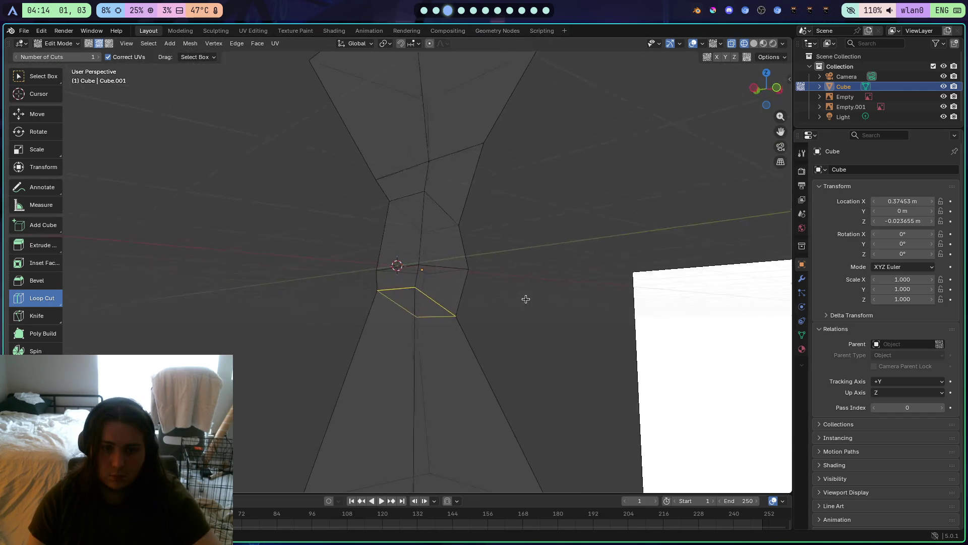
{"action": "key", "text": "KP_6"}
{"action": "key", "text": "KP_6"}
{"action": "key", "text": "KP_6"}
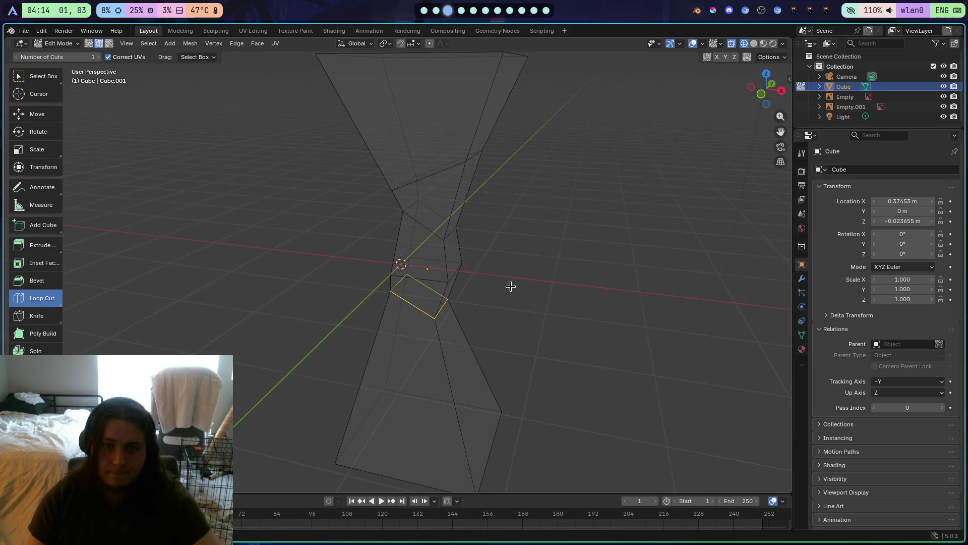
{"action": "left_click", "coordinate": [766, 95]}
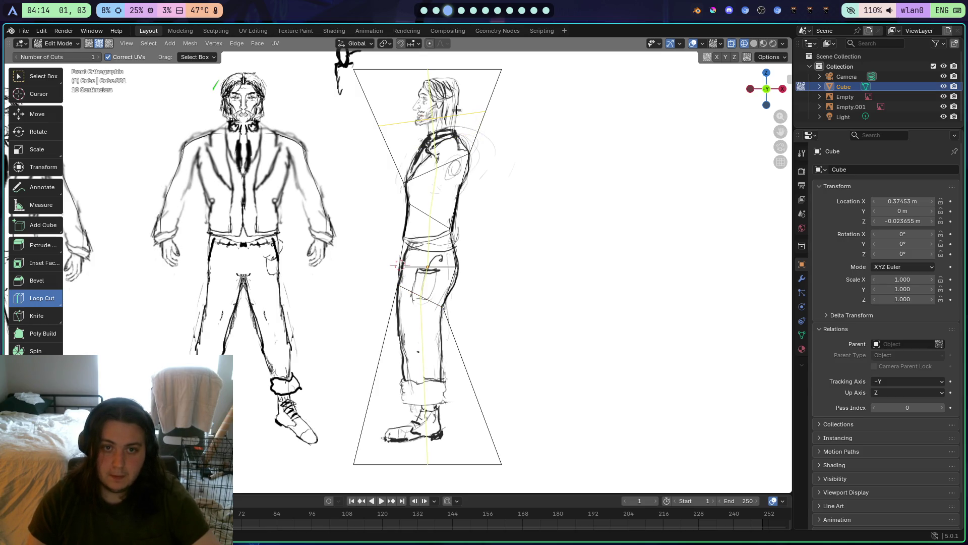
Cut an edge loop at shoulder height and narrow it
{"action": "mouse_move", "coordinate": [456, 109]}
{"action": "left_mouse_down"}
{"action": "mouse_move", "coordinate": [485, 136]}
{"action": "mouse_move", "coordinate": [497, 124]}
{"action": "left_mouse_up"}
{"action": "key", "text": "s"}
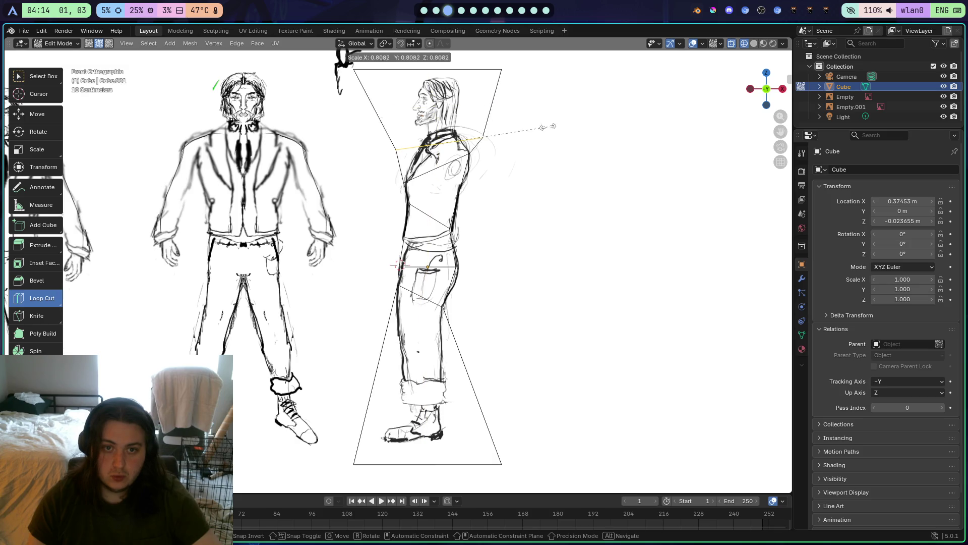
{"action": "left_click", "coordinate": [474, 135]}
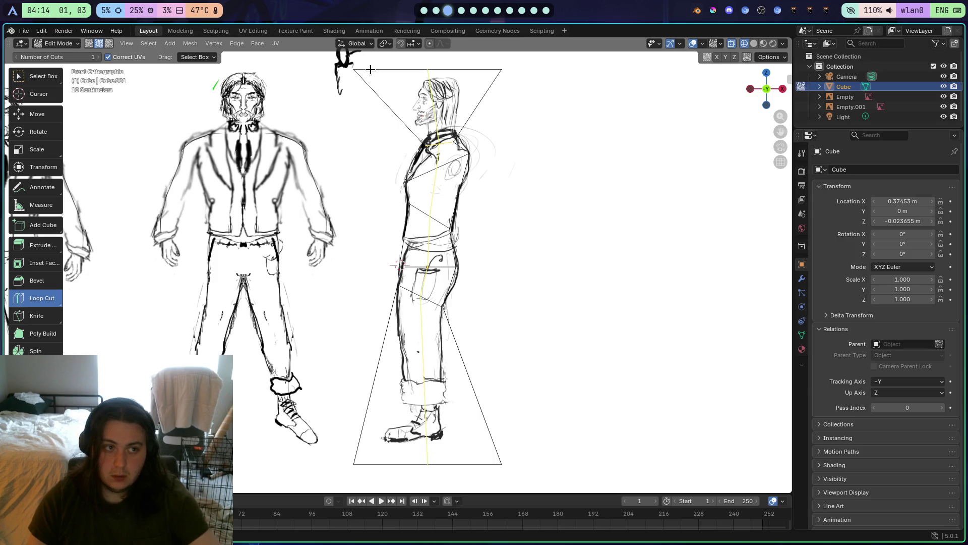
Select the top edge of the blockout and shrink it
{"action": "left_click", "coordinate": [31, 76]}
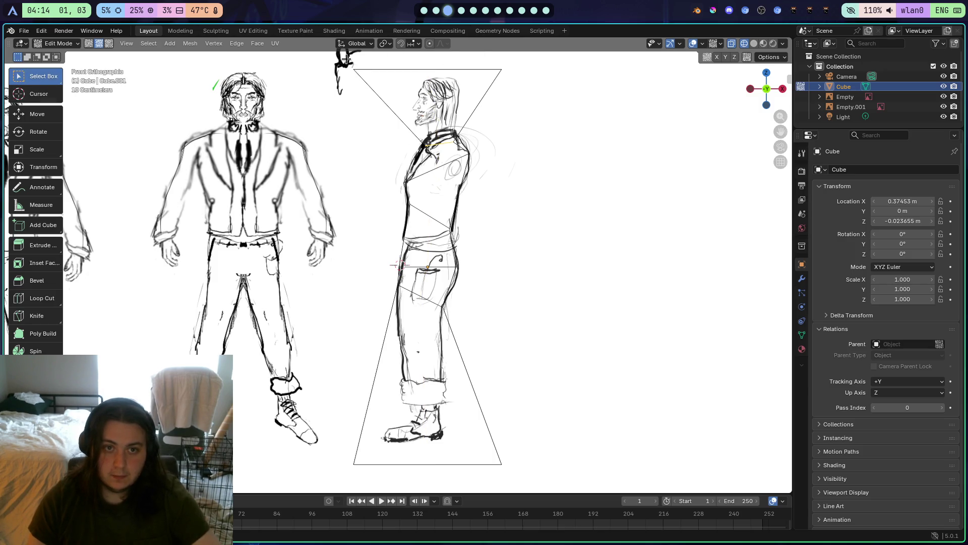
{"action": "left_click_drag", "start_coordinate": [534, 85], "coordinate": [533, 85]}
{"action": "key", "text": "s"}
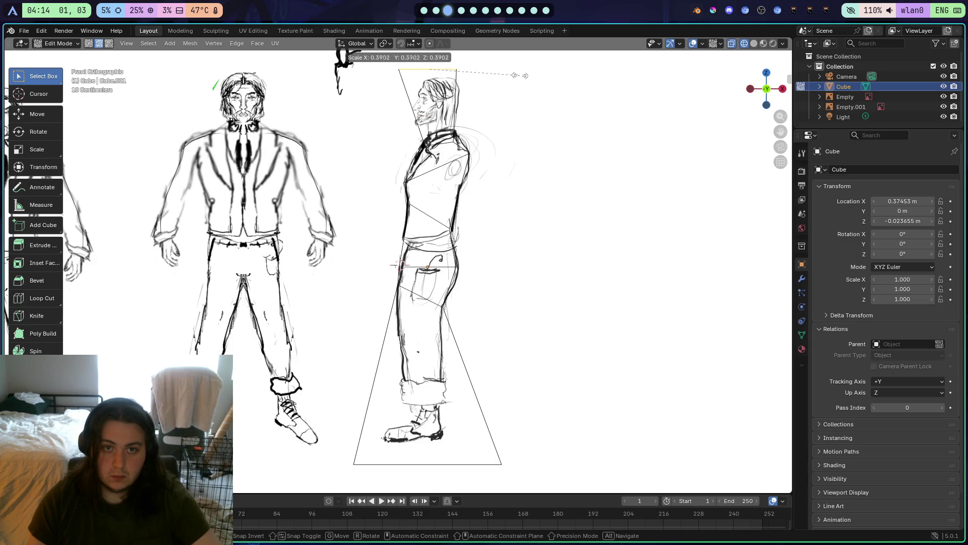
{"action": "left_click", "coordinate": [474, 73]}
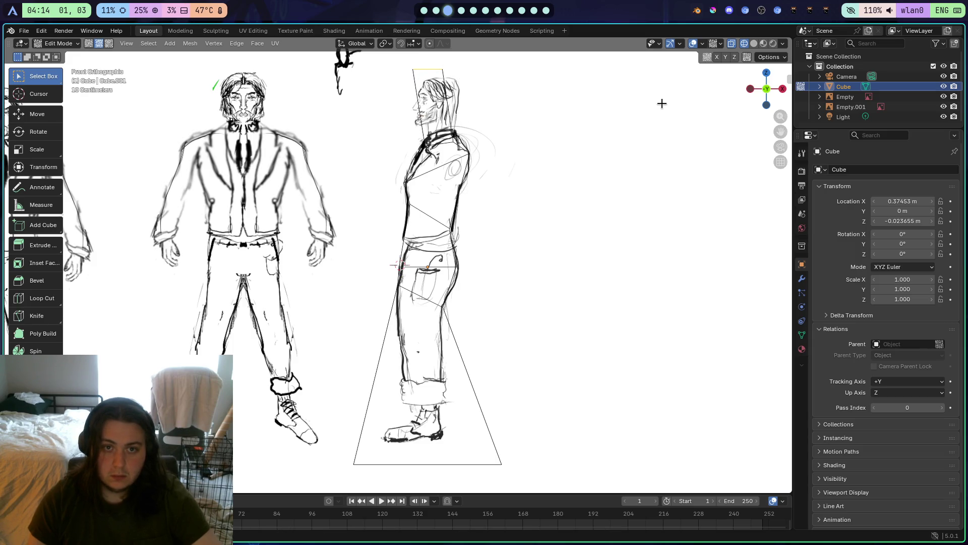
{"action": "key", "text": "g"}
{"action": "key", "text": "Escape"}
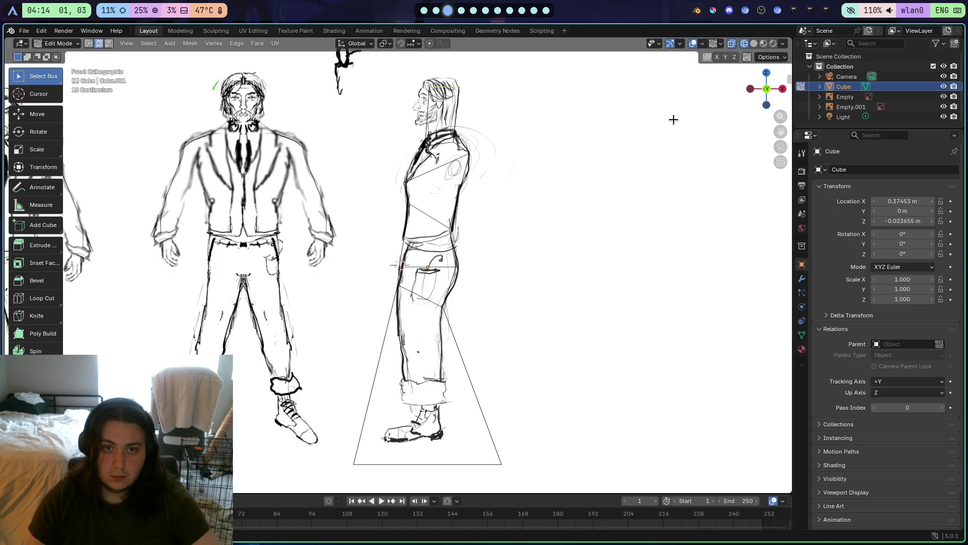
{"action": "key", "text": "s"}
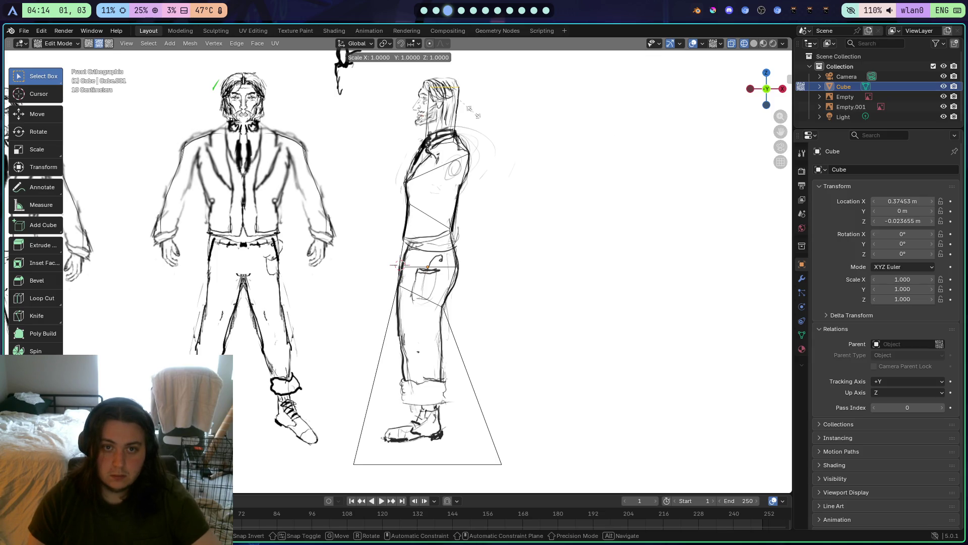
{"action": "left_click", "coordinate": [464, 109]}
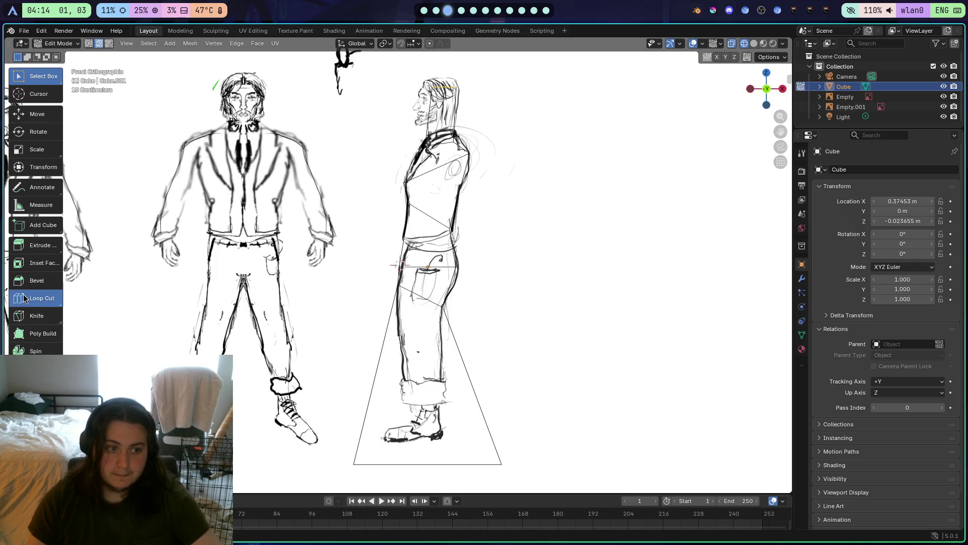
Move the top edge down to the neck and check it from the right view
{"action": "left_click", "coordinate": [42, 298]}
{"action": "key", "text": "g"}
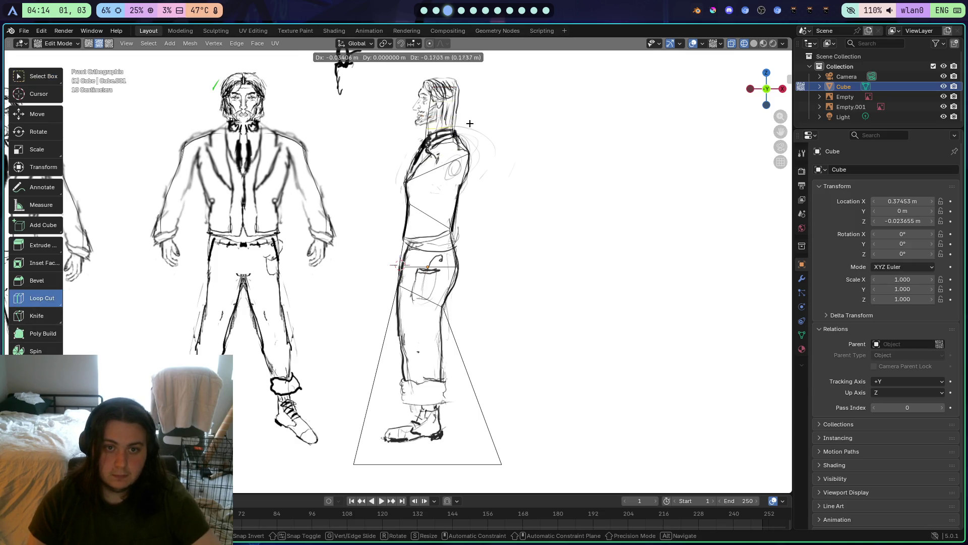
{"action": "left_click", "coordinate": [474, 130]}
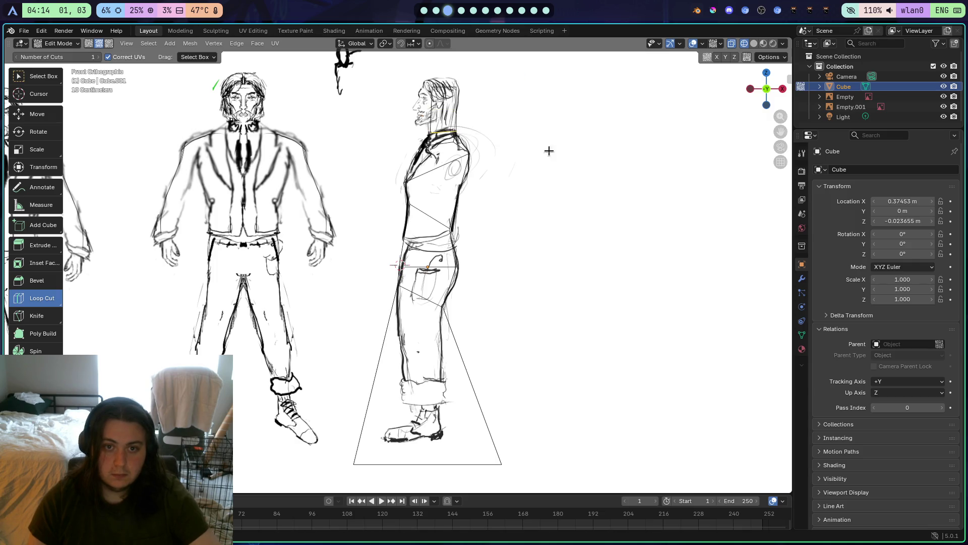
{"action": "mouse_move", "coordinate": [540, 158]}
{"action": "left_mouse_down"}
{"action": "mouse_move", "coordinate": [588, 158]}
{"action": "mouse_move", "coordinate": [651, 212]}
{"action": "mouse_move", "coordinate": [655, 162]}
{"action": "mouse_move", "coordinate": [670, 140]}
{"action": "left_mouse_up"}
{"action": "left_click", "coordinate": [767, 90]}
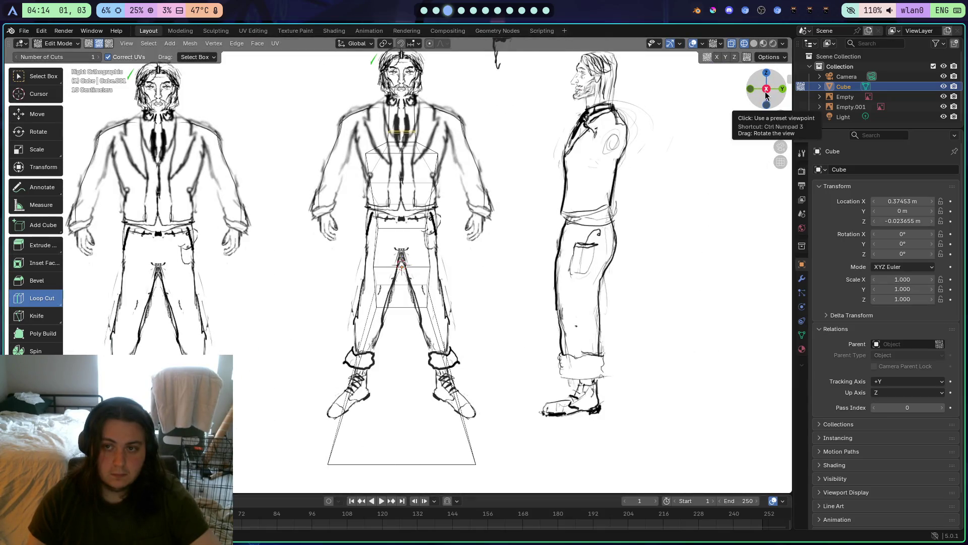
Compare the blockout with the references from back and side views, then switch to the stream dashboard
{"action": "scroll", "coordinate": [557, 212], "scroll_direction": "down", "scroll_amount": 3}
{"action": "scroll", "coordinate": [557, 212], "scroll_direction": "up", "scroll_amount": 1}
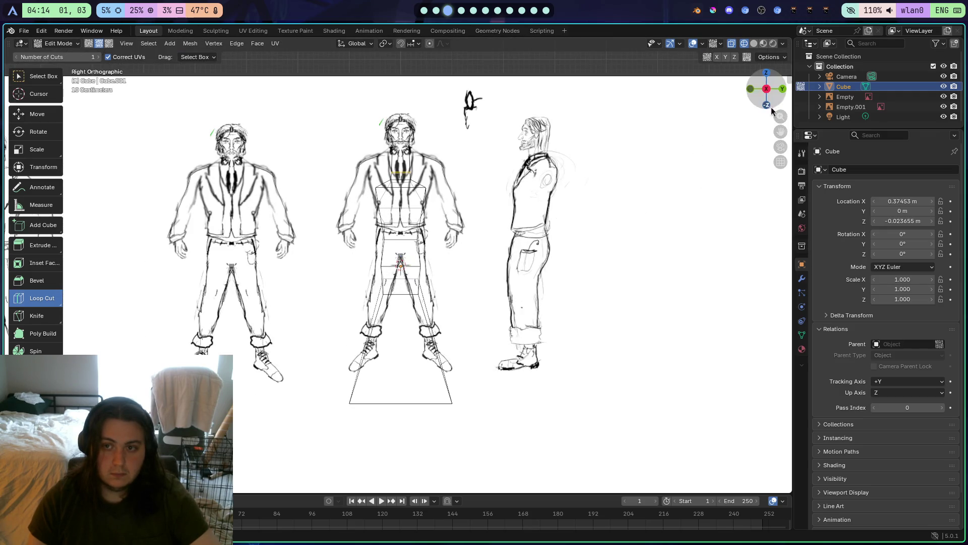
{"action": "left_click", "coordinate": [783, 89]}
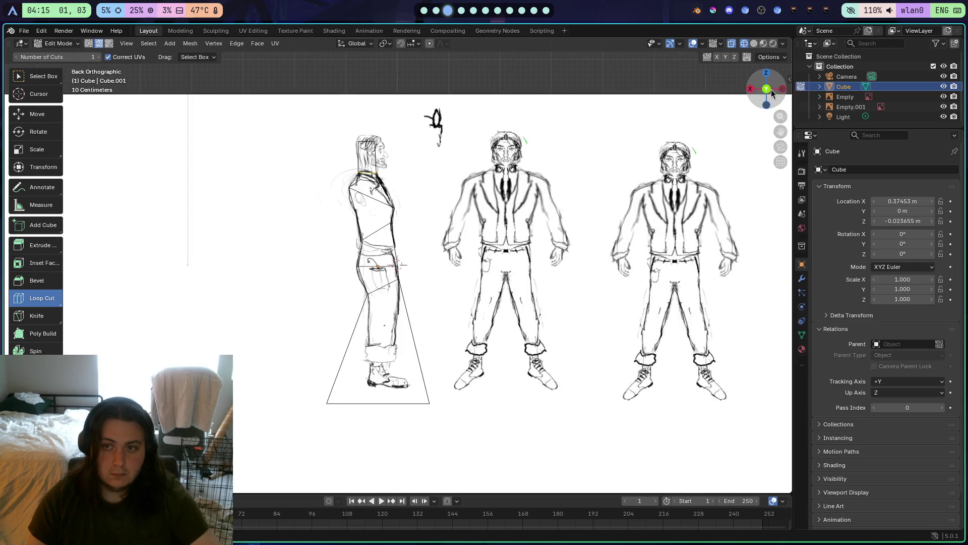
{"action": "left_click", "coordinate": [767, 90]}
{"action": "left_click", "coordinate": [763, 88]}
{"action": "left_click", "coordinate": [783, 90]}
{"action": "key", "text": "super+1"}
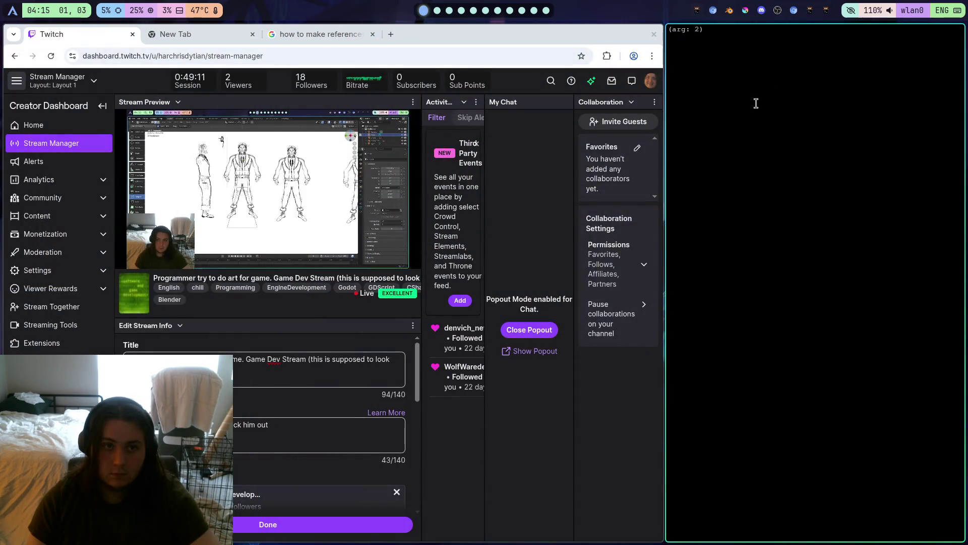
Switch desktops from the Twitch dashboard back to Blender
{"action": "key", "text": "super+2"}
{"action": "key", "text": "super+3"}
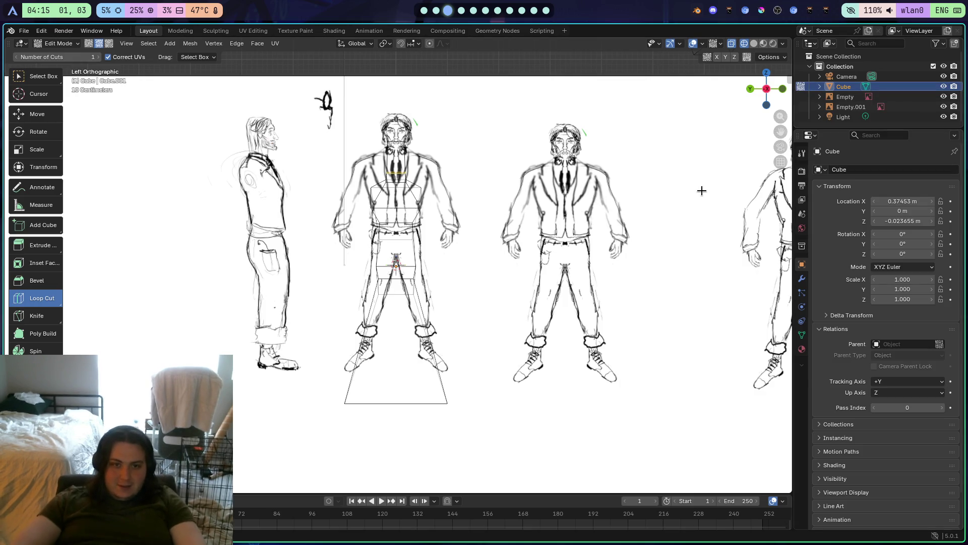
Select Empty.001 and preview the blockout in solid shading from back and side views
{"action": "scroll", "coordinate": [662, 221], "scroll_direction": "down", "scroll_amount": 3}
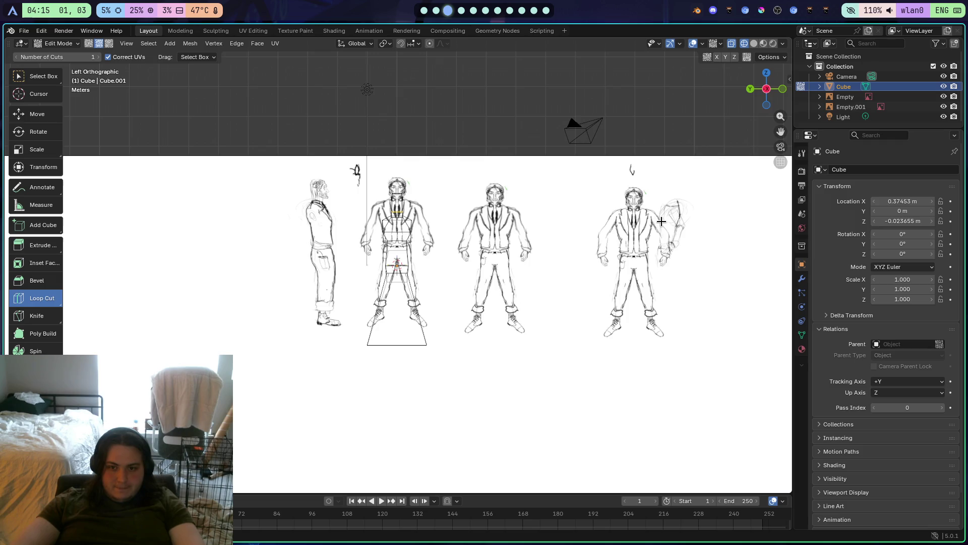
{"action": "scroll", "coordinate": [661, 221], "scroll_direction": "up", "scroll_amount": 3}
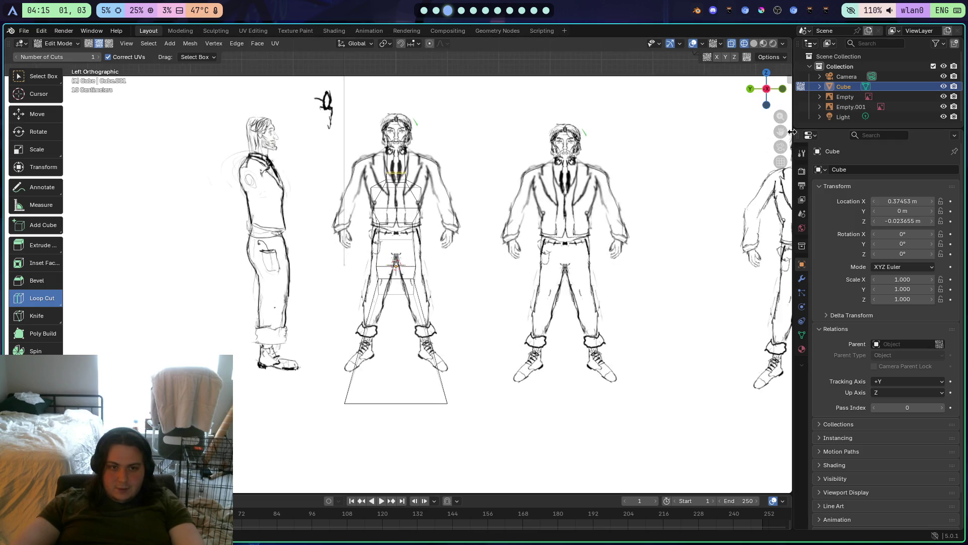
{"action": "left_click", "coordinate": [865, 109]}
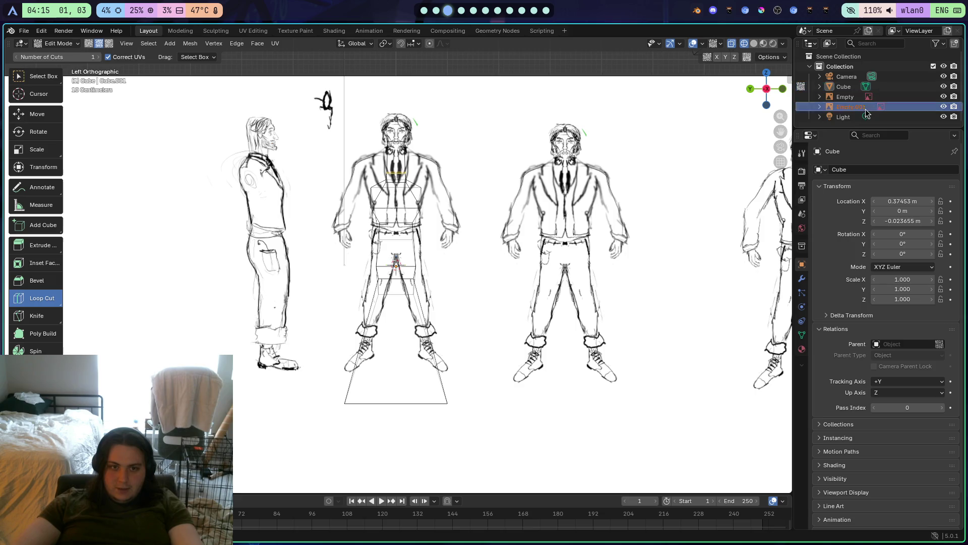
{"action": "scroll", "coordinate": [526, 199], "scroll_direction": "down", "scroll_amount": 2}
{"action": "scroll", "coordinate": [469, 197], "scroll_direction": "up", "scroll_amount": 5}
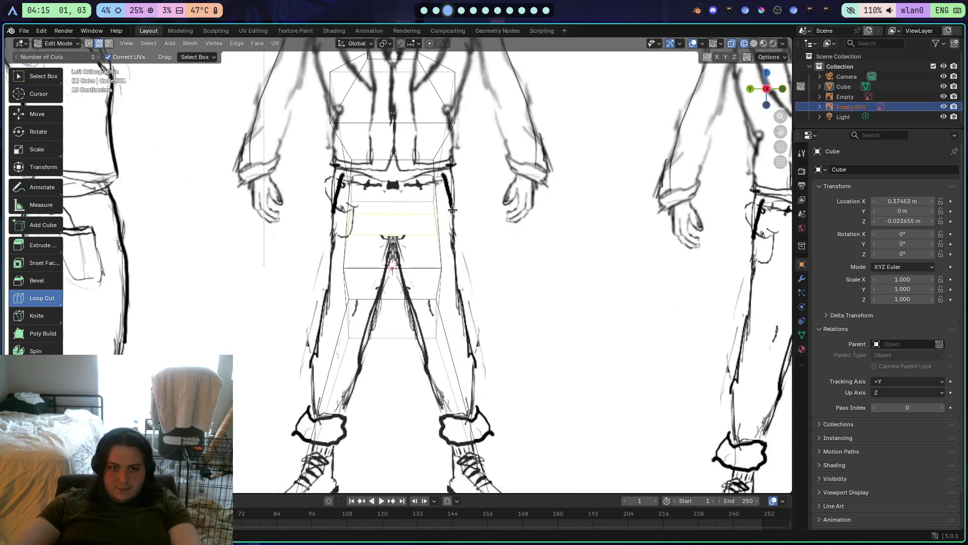
{"action": "scroll", "coordinate": [492, 187], "scroll_direction": "down", "scroll_amount": 3}
{"action": "mouse_move", "coordinate": [497, 210]}
{"action": "left_mouse_down"}
{"action": "mouse_move", "coordinate": [519, 268]}
{"action": "mouse_move", "coordinate": [622, 191]}
{"action": "left_mouse_up"}
{"action": "left_click", "coordinate": [765, 104]}
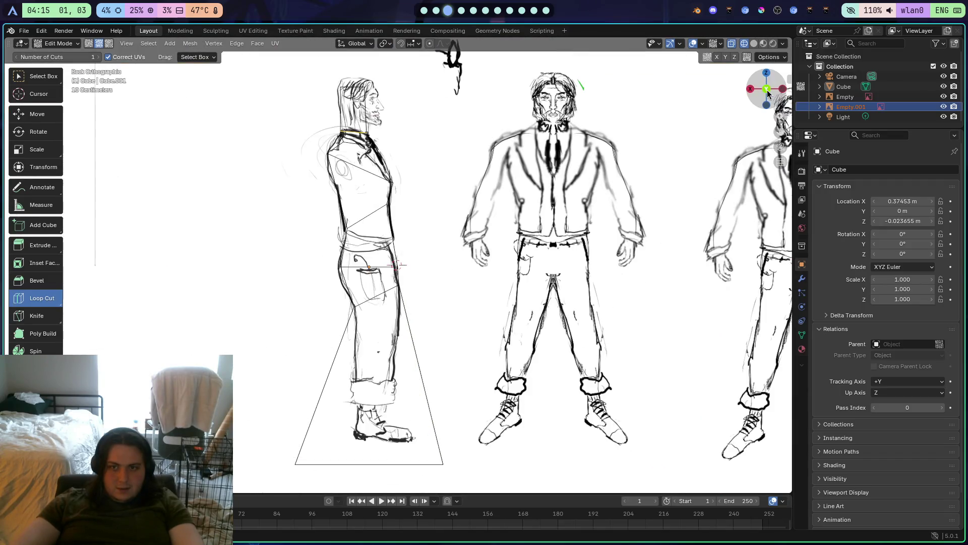
{"action": "left_click", "coordinate": [753, 42]}
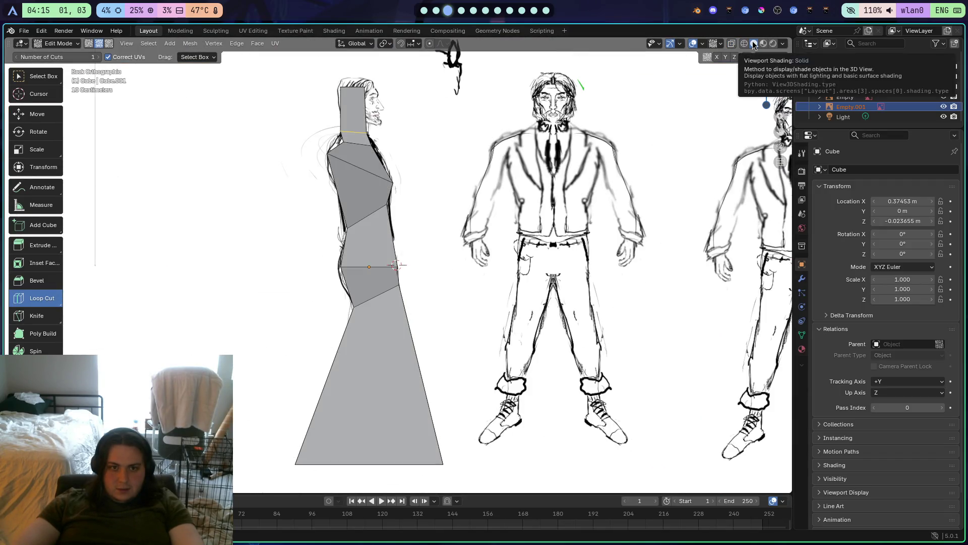
{"action": "left_click", "coordinate": [744, 44]}
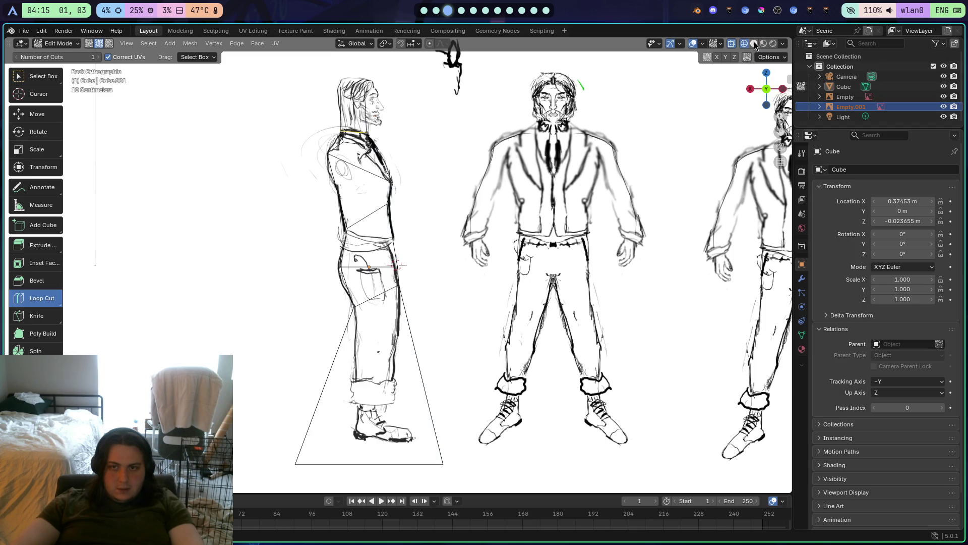
{"action": "left_click", "coordinate": [754, 44]}
{"action": "left_click", "coordinate": [783, 89]}
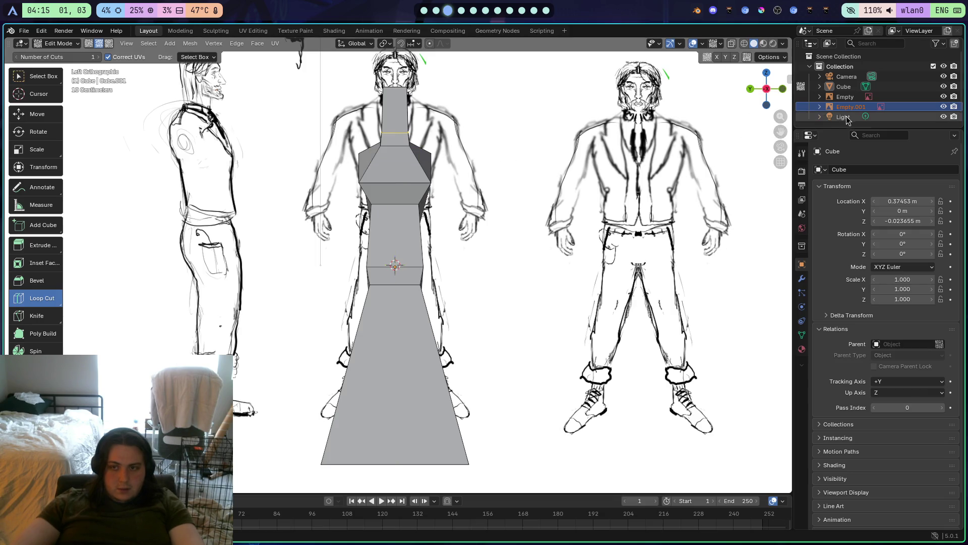
Return to Object Mode and reposition the Empty.001 and Empty reference images behind the blockout
{"action": "left_click", "coordinate": [852, 97]}
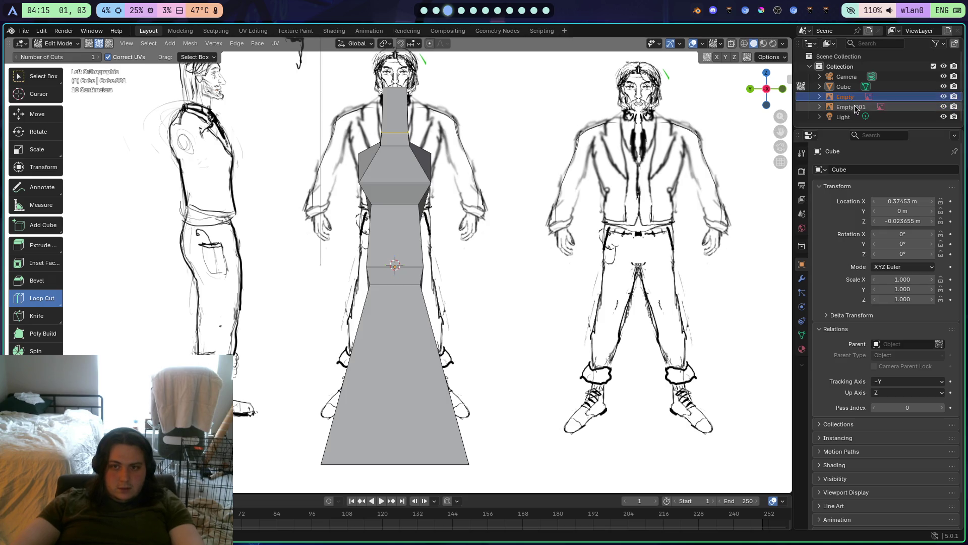
{"action": "key", "text": "g"}
{"action": "left_click", "coordinate": [727, 153]}
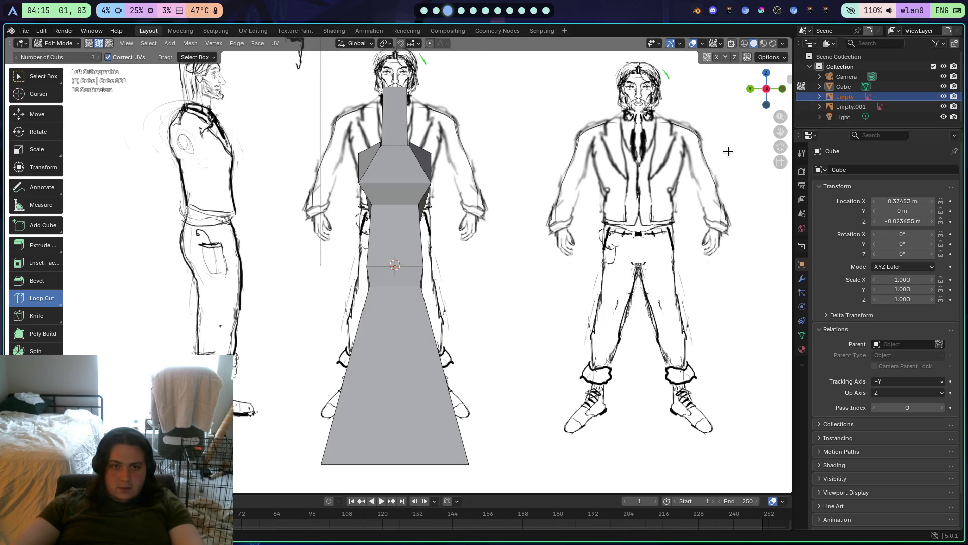
{"action": "key", "text": "Tab"}
{"action": "left_click", "coordinate": [820, 107]}
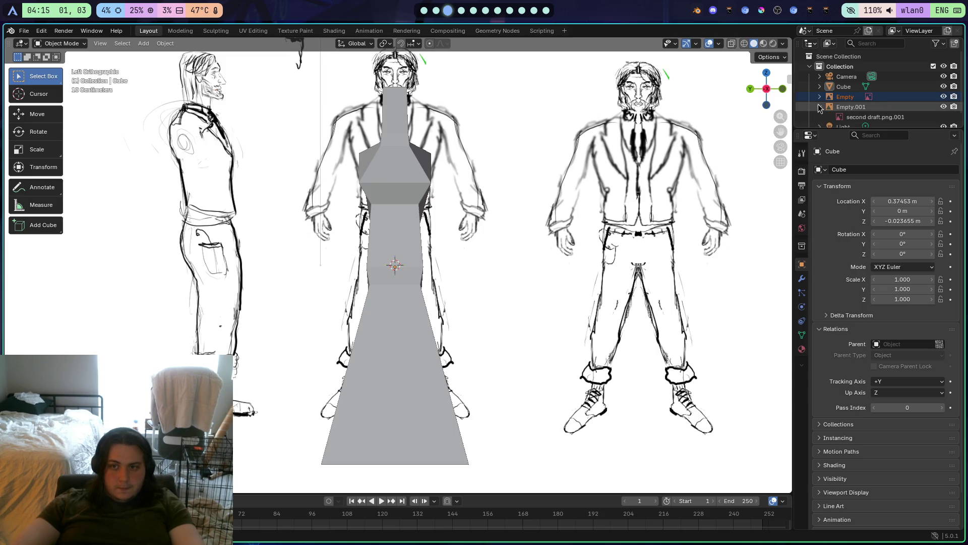
{"action": "left_click", "coordinate": [871, 117]}
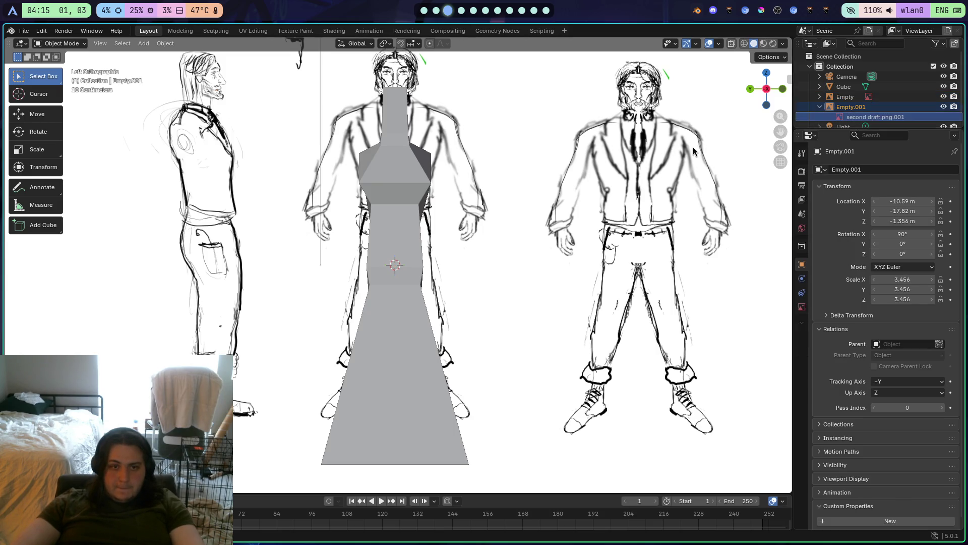
{"action": "key", "text": "g"}
{"action": "left_click", "coordinate": [673, 179]}
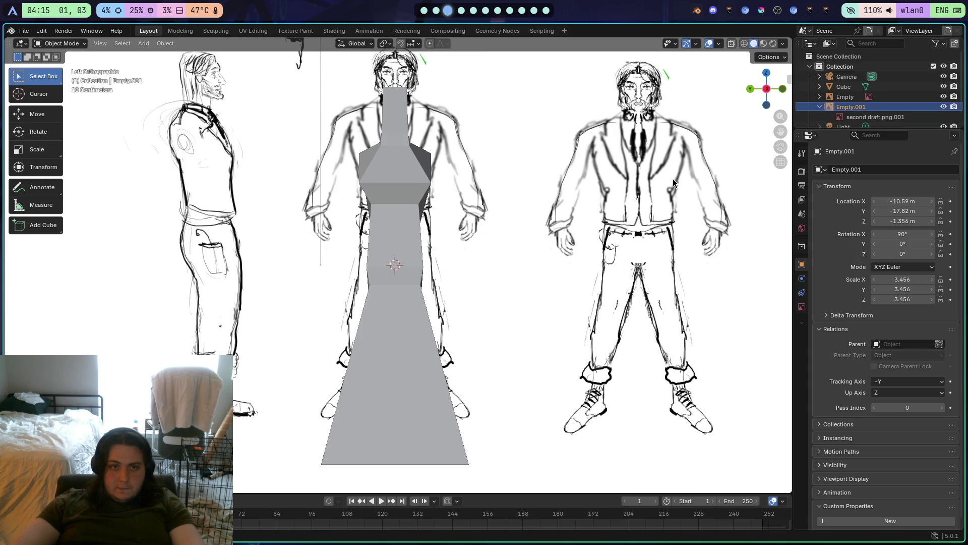
{"action": "left_click", "coordinate": [828, 96]}
{"action": "key", "text": "g"}
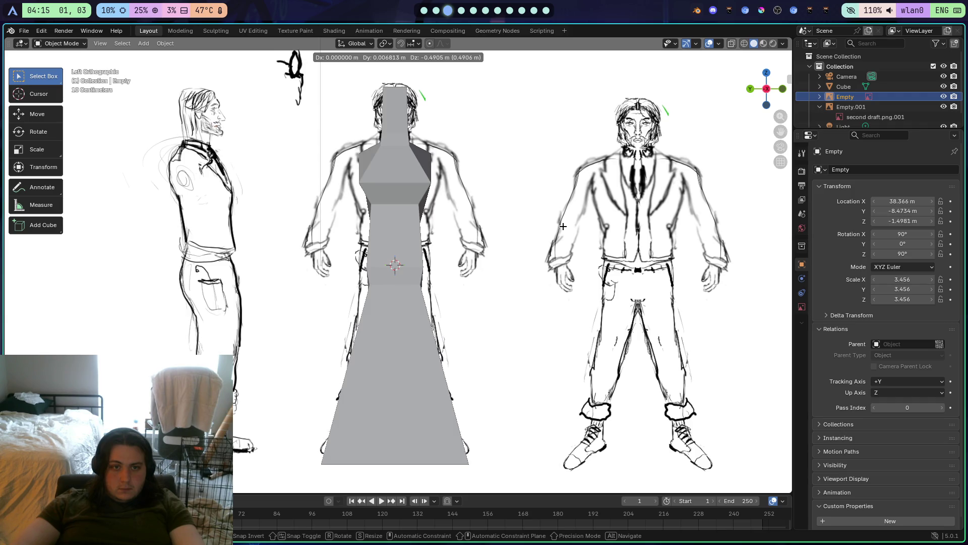
{"action": "left_click", "coordinate": [563, 227]}
Switch the mesh back to wireframe and recheck the front sketch from the left view
{"action": "left_click", "coordinate": [744, 43]}
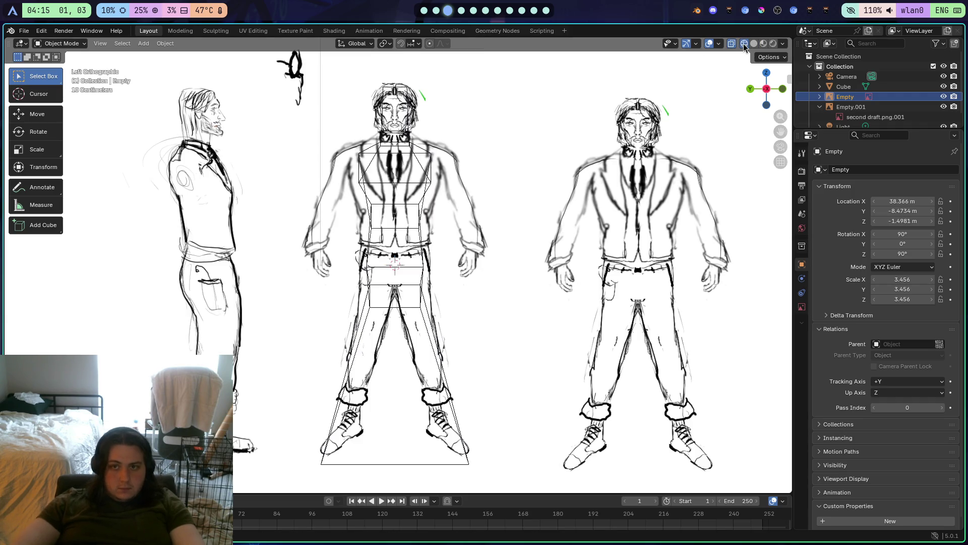
{"action": "scroll", "coordinate": [466, 160], "scroll_direction": "up", "scroll_amount": 4}
{"action": "mouse_move", "coordinate": [766, 89]}
{"action": "left_mouse_down"}
{"action": "mouse_move", "coordinate": [655, 101]}
{"action": "mouse_move", "coordinate": [709, 81]}
{"action": "left_mouse_up"}
{"action": "left_click", "coordinate": [780, 89]}
{"action": "scroll", "coordinate": [558, 132], "scroll_direction": "down", "scroll_amount": 2}
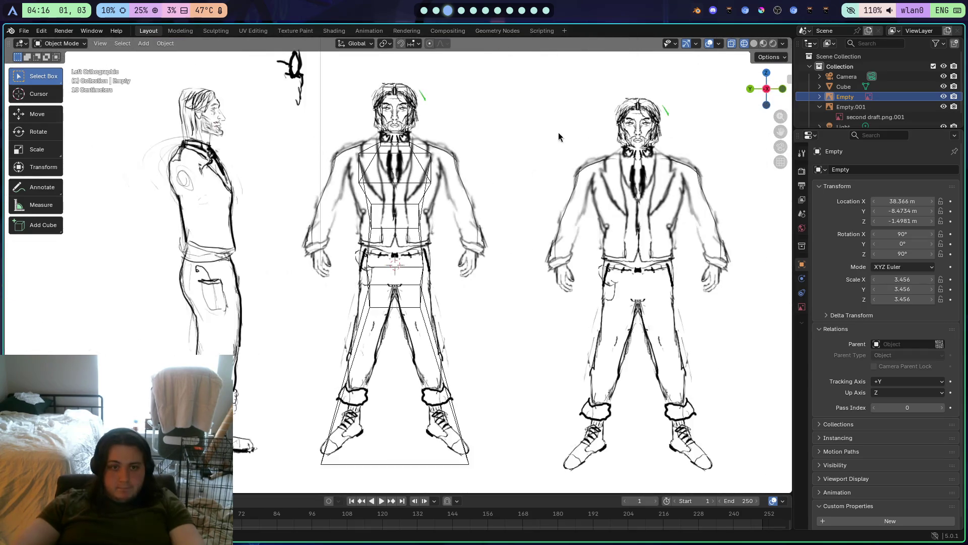
{"action": "scroll", "coordinate": [522, 137], "scroll_direction": "up", "scroll_amount": 2}
{"action": "scroll", "coordinate": [522, 138], "scroll_direction": "down", "scroll_amount": 1}
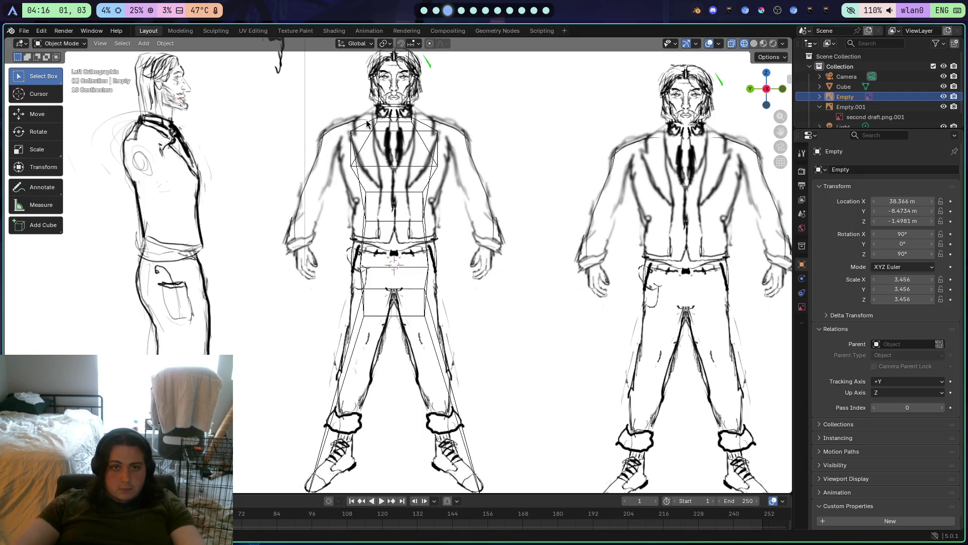
Select the cube's chest edges in Edit Mode and widen them along Y
{"action": "left_click", "coordinate": [844, 87]}
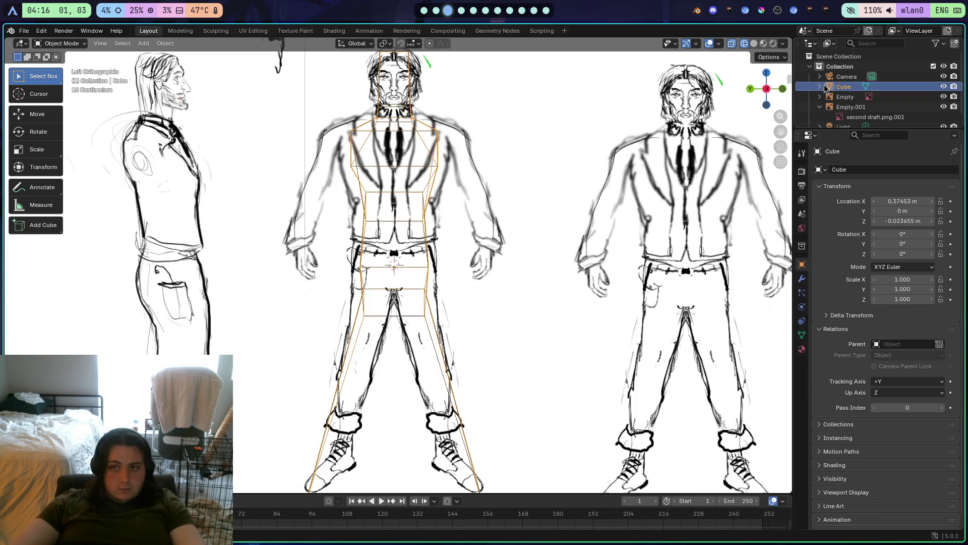
{"action": "key", "text": "Tab"}
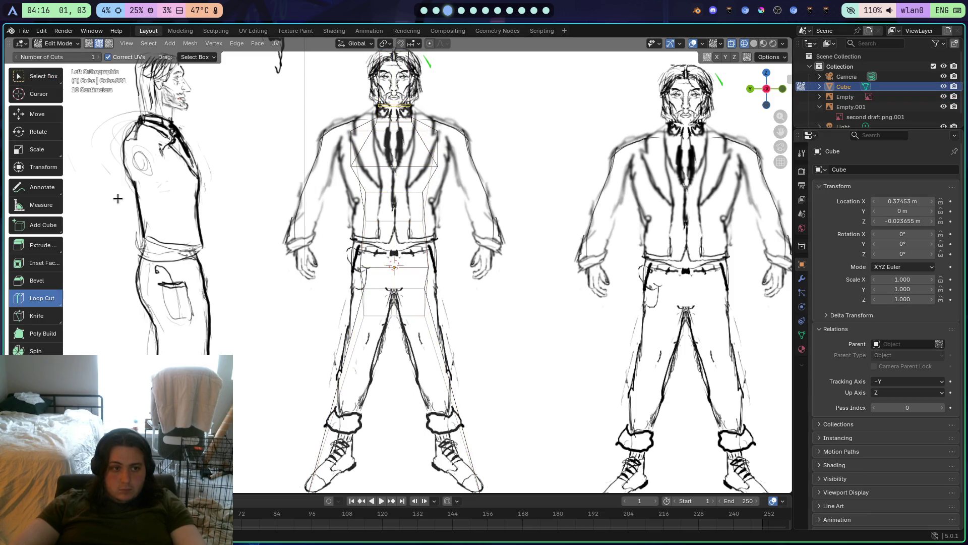
{"action": "left_click", "coordinate": [49, 81]}
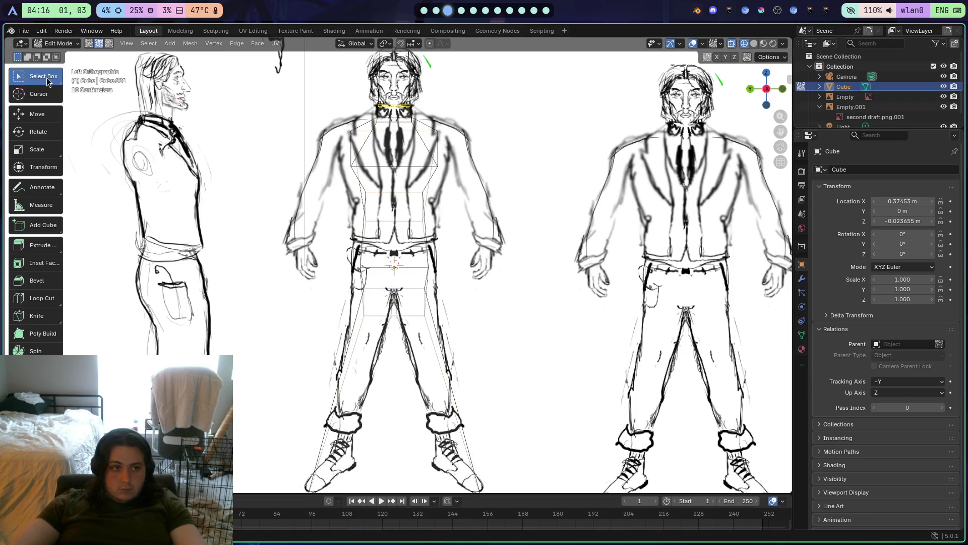
{"action": "left_click", "coordinate": [395, 169]}
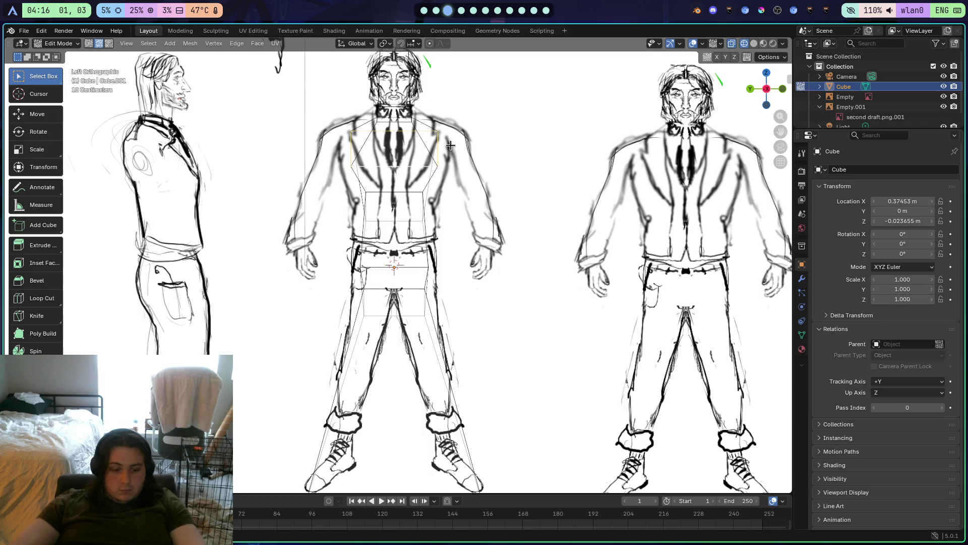
{"action": "key", "text": "s"}
{"action": "key", "text": "y"}
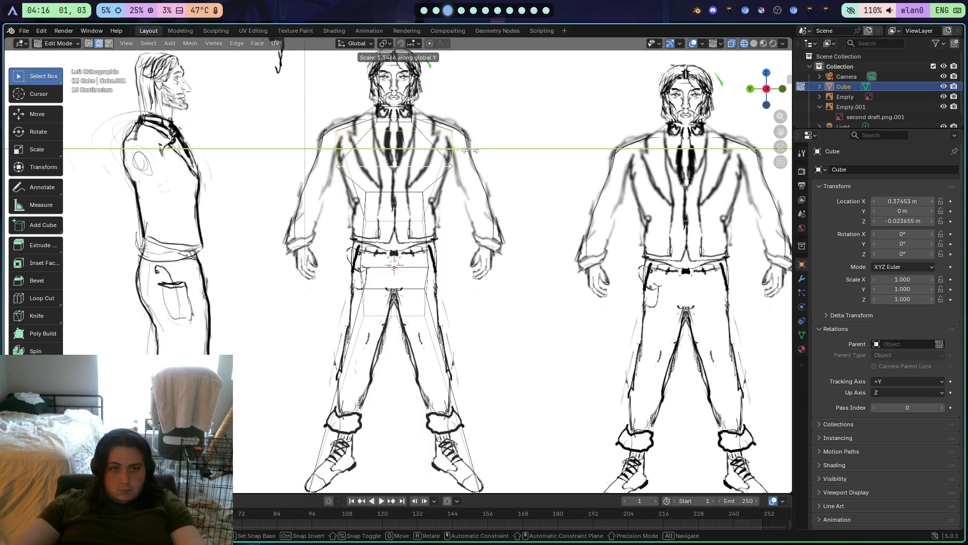
{"action": "left_click", "coordinate": [469, 151]}
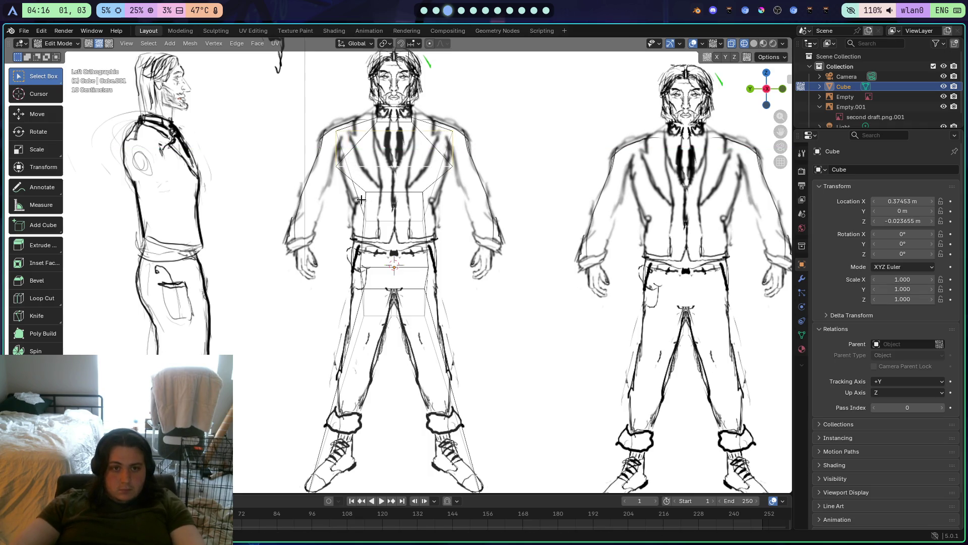
Undo the first chest resize and scale the chest loop larger instead
{"action": "key", "text": "ctrl+z"}
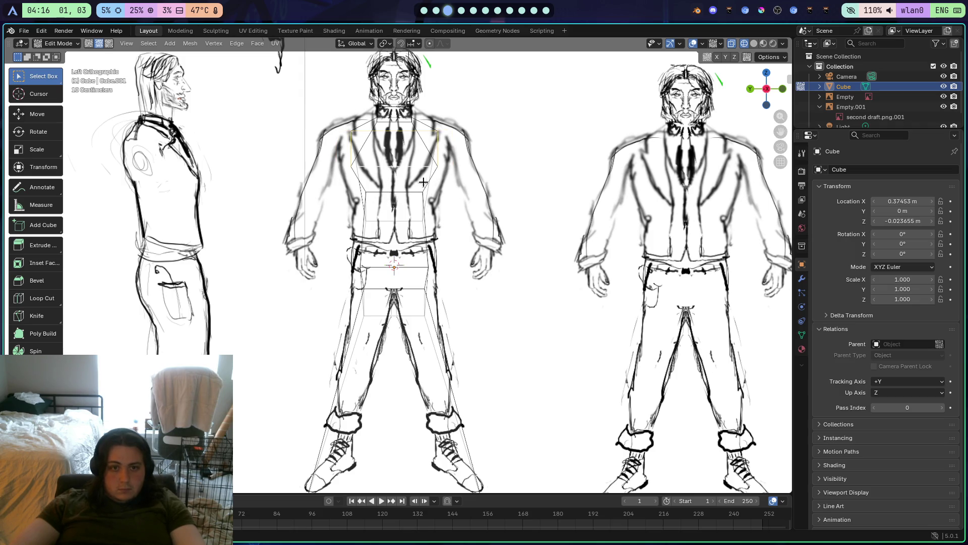
{"action": "key", "text": "KP_5"}
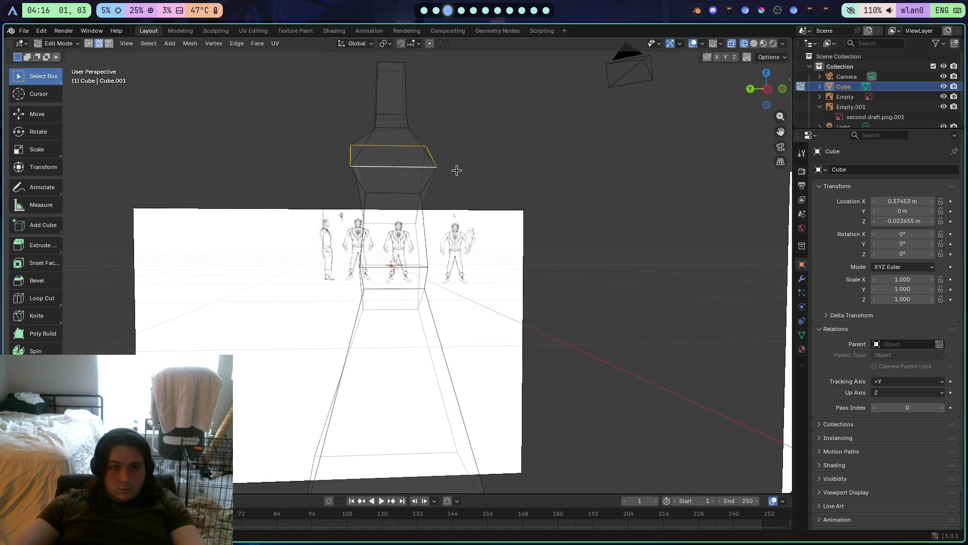
{"action": "left_click", "coordinate": [767, 89]}
{"action": "key", "text": "s"}
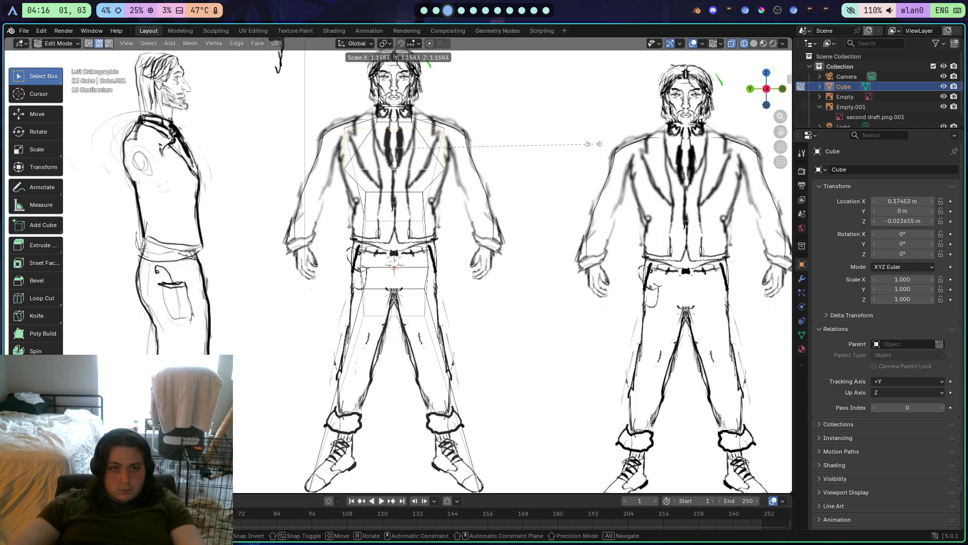
{"action": "left_click", "coordinate": [603, 147]}
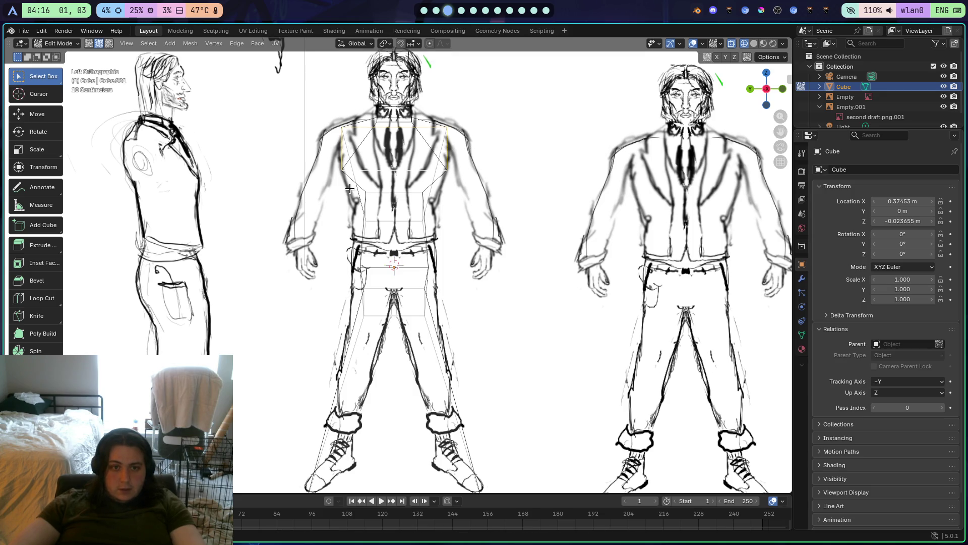
{"action": "mouse_move", "coordinate": [365, 185]}
{"action": "left_mouse_down"}
{"action": "mouse_move", "coordinate": [372, 232]}
{"action": "mouse_move", "coordinate": [407, 199]}
{"action": "mouse_move", "coordinate": [417, 202]}
{"action": "mouse_move", "coordinate": [378, 208]}
{"action": "mouse_move", "coordinate": [587, 193]}
{"action": "mouse_move", "coordinate": [474, 219]}
{"action": "mouse_move", "coordinate": [423, 205]}
{"action": "left_mouse_up"}
{"action": "left_click", "coordinate": [767, 103]}
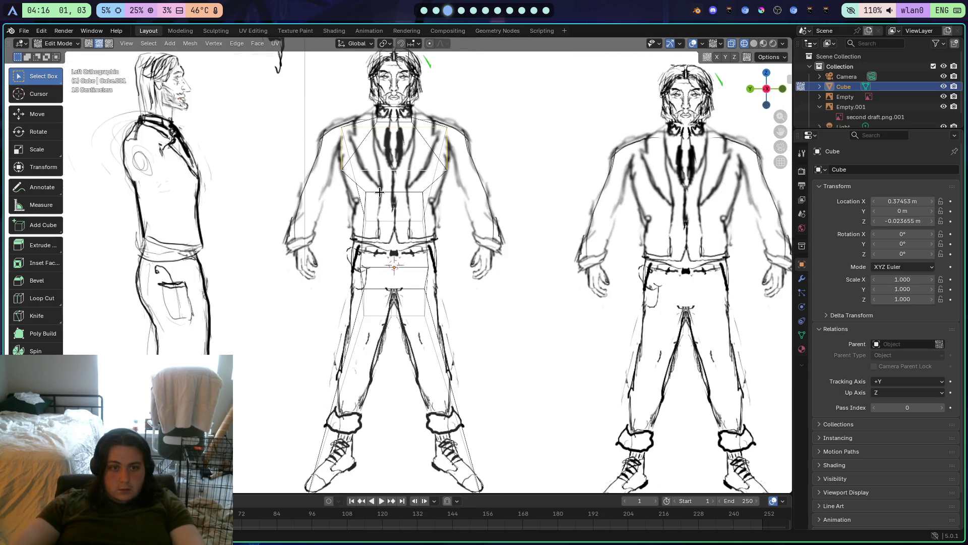
Widen the mid-torso loop along Y to the jacket width, then select the hip loop
{"action": "left_click", "coordinate": [379, 192]}
{"action": "key", "text": "z"}
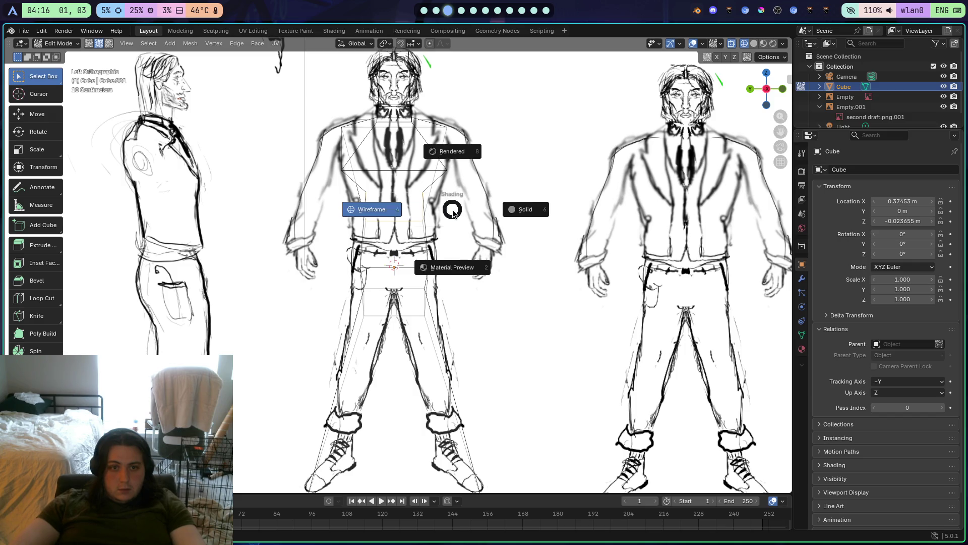
{"action": "key", "text": "Escape"}
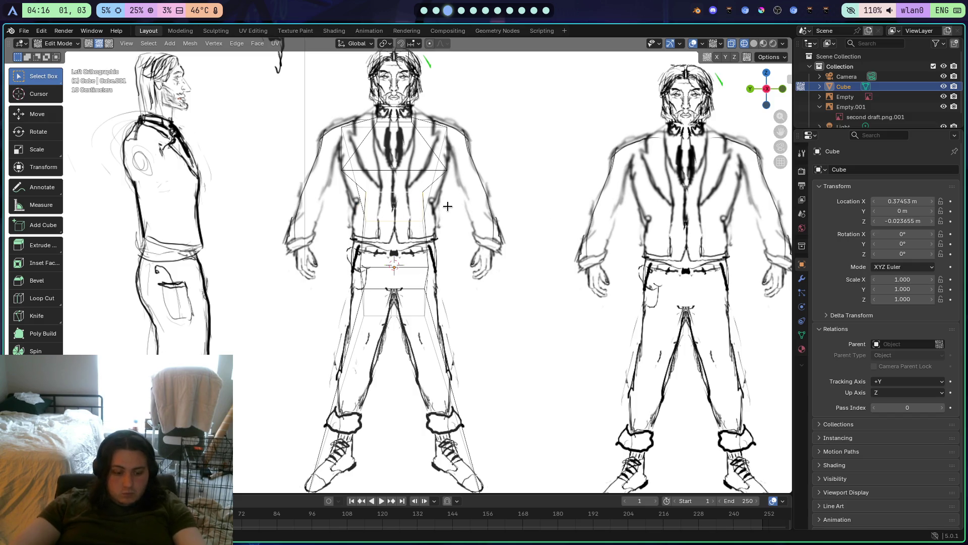
{"action": "key", "text": "s"}
{"action": "key", "text": "y"}
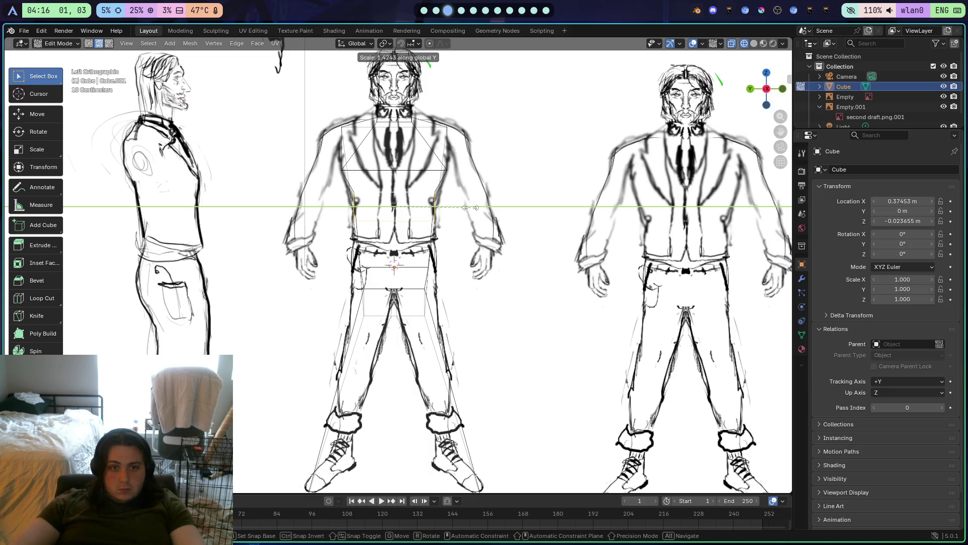
{"action": "left_click", "coordinate": [470, 207]}
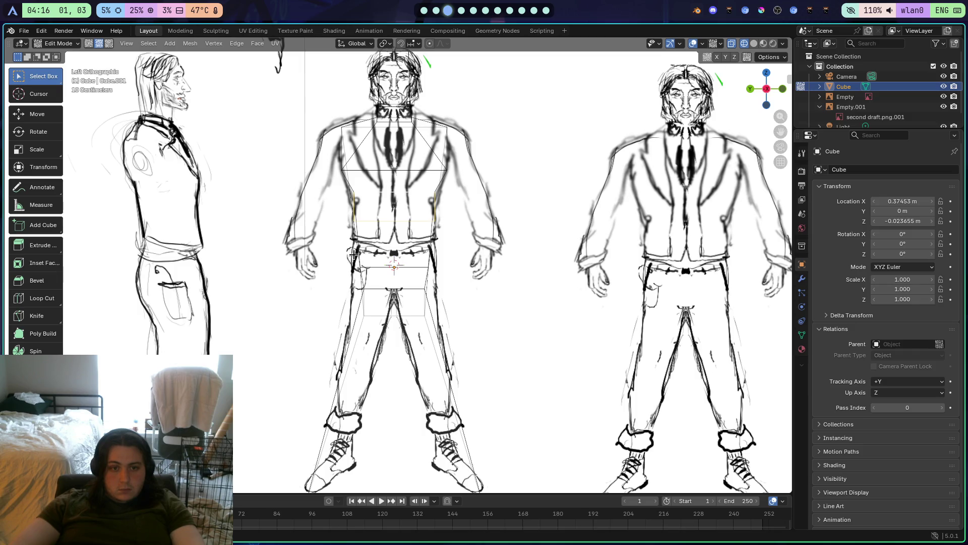
{"action": "left_click", "coordinate": [345, 240]}
{"action": "left_click", "coordinate": [398, 267]}
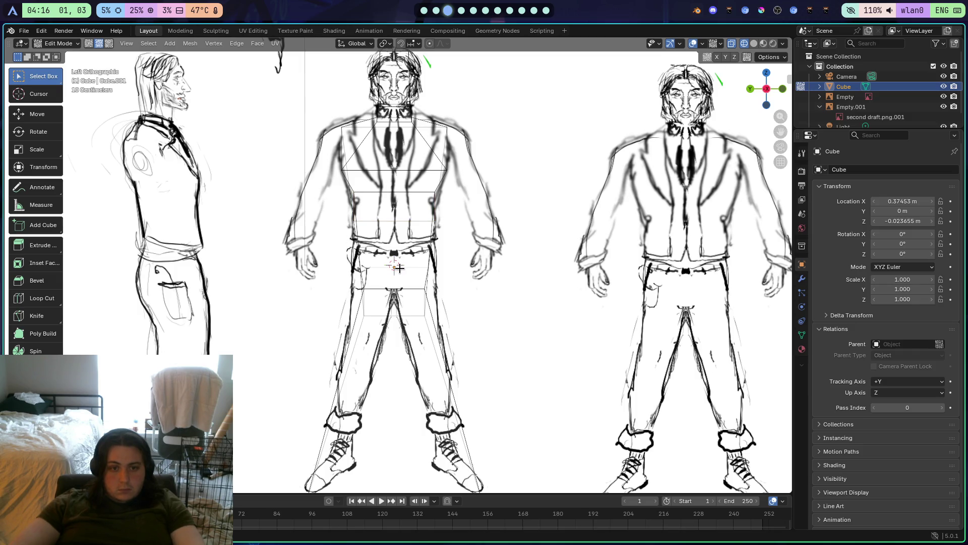
From the orthographic side view, scale the hip edge loop about 1.33 along Y to match the trousers
{"action": "scroll", "coordinate": [451, 291], "scroll_direction": "right", "scroll_amount": 10}
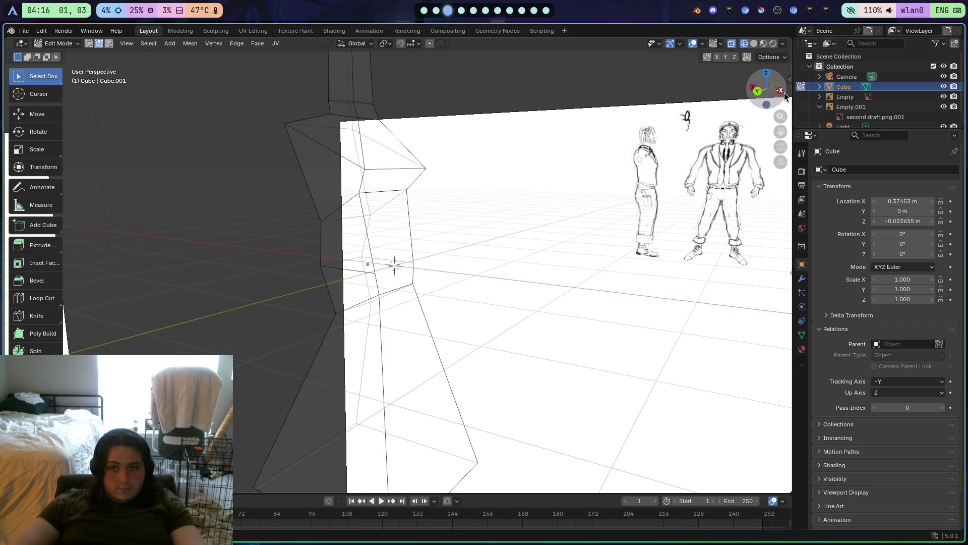
{"action": "left_click", "coordinate": [779, 90]}
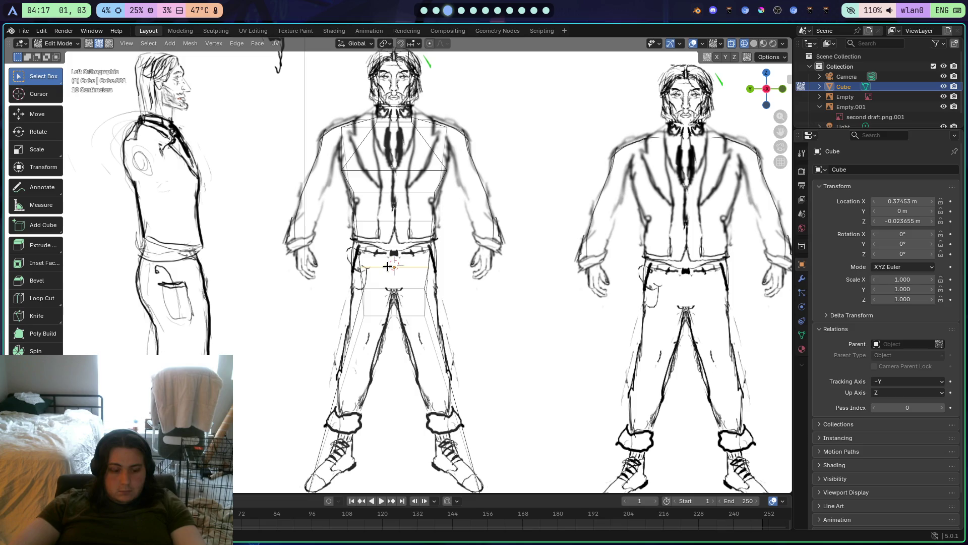
{"action": "key", "text": "s"}
{"action": "key", "text": "y"}
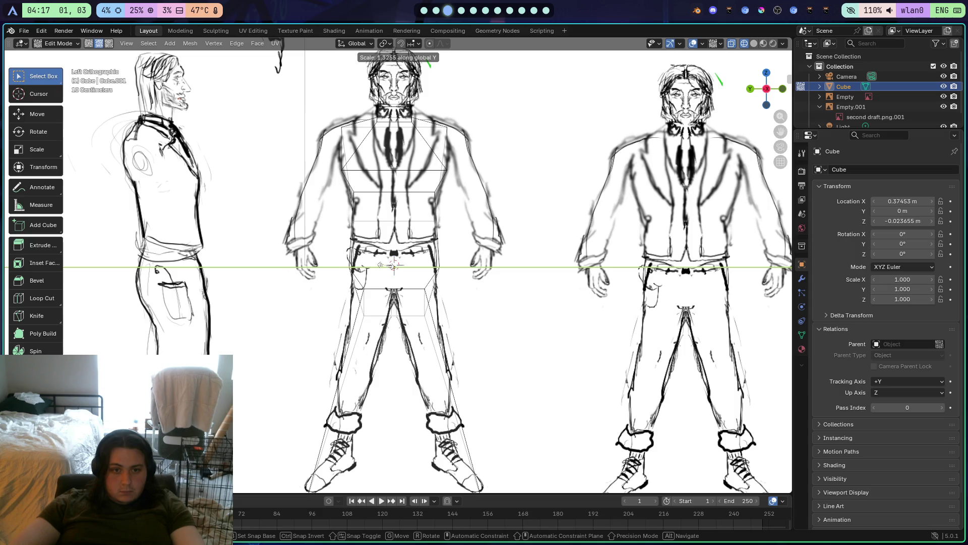
{"action": "left_click", "coordinate": [388, 266]}
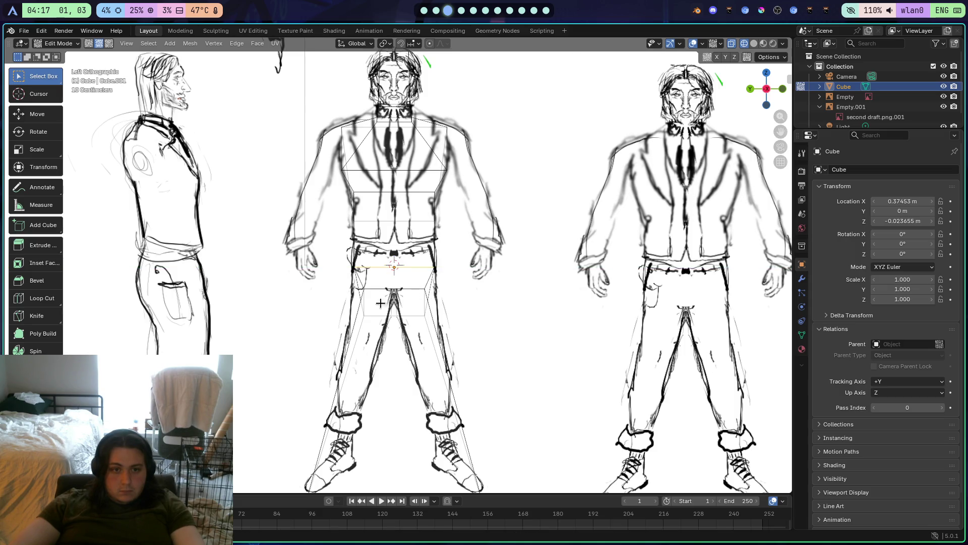
Zoom to check the widened hip loop, then bring up and dismiss the mesh editing options
{"action": "scroll", "coordinate": [387, 317], "scroll_direction": "down", "scroll_amount": 3}
{"action": "scroll", "coordinate": [399, 252], "scroll_direction": "up", "scroll_amount": 3}
{"action": "scroll", "coordinate": [411, 202], "scroll_direction": "down", "scroll_amount": 3}
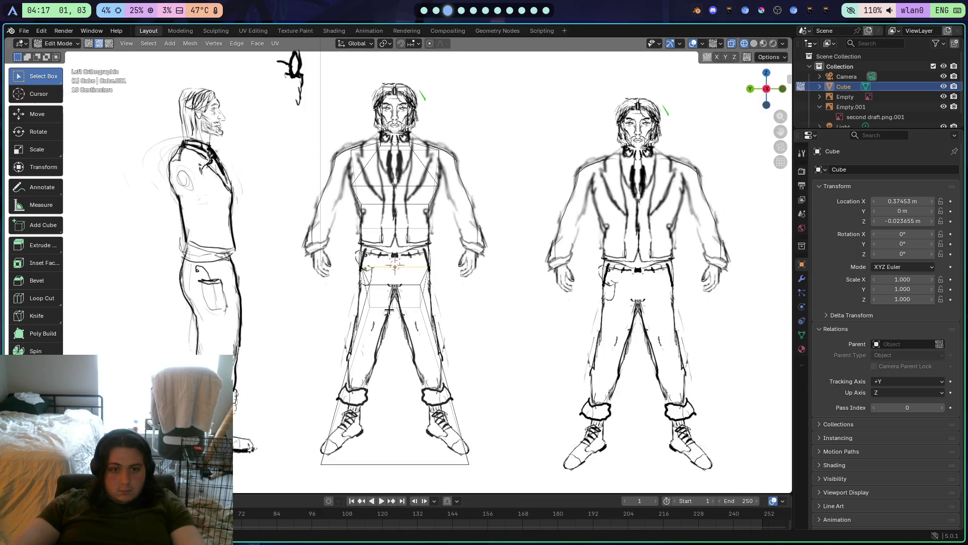
{"action": "scroll", "coordinate": [411, 202], "scroll_direction": "up", "scroll_amount": 1}
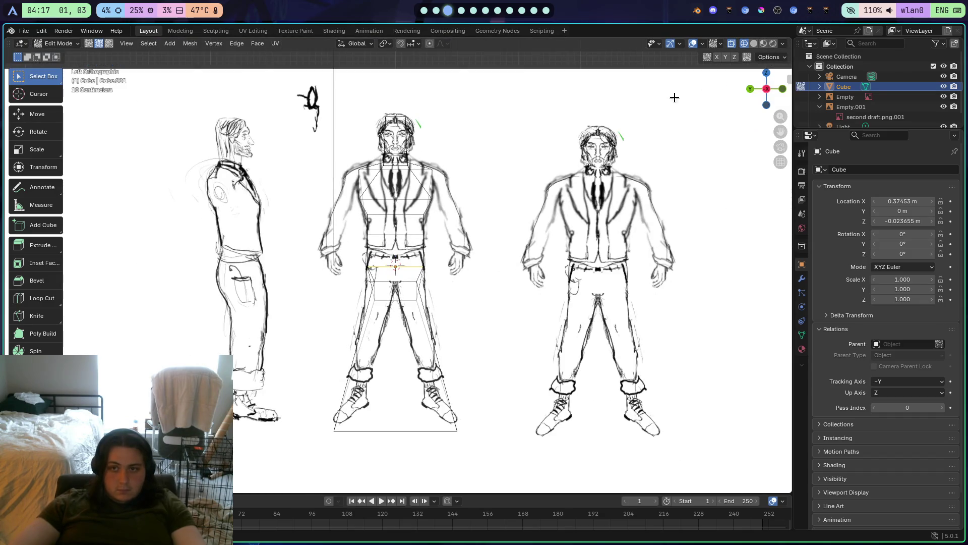
{"action": "left_click", "coordinate": [782, 59]}
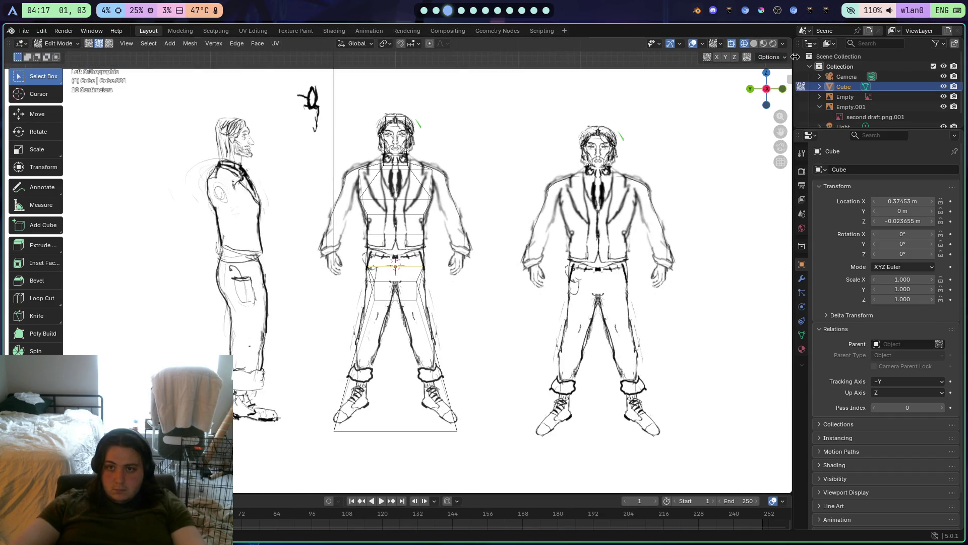
{"action": "mouse_move", "coordinate": [795, 96]}
{"action": "left_mouse_down"}
{"action": "mouse_move", "coordinate": [722, 101]}
{"action": "mouse_move", "coordinate": [680, 121]}
{"action": "left_mouse_up"}
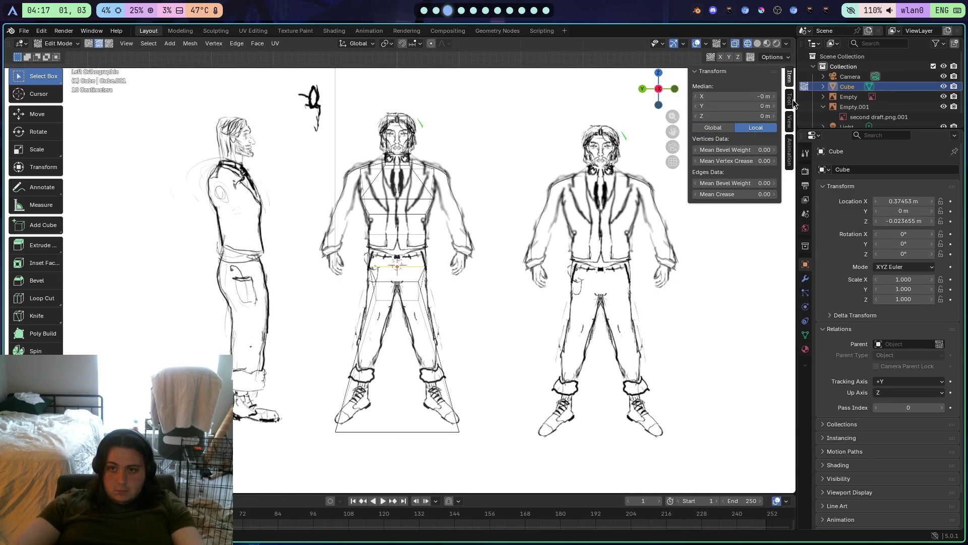
In the sidebar's Tool tab, expand Options and toggle Mirror Y on, then back off
{"action": "left_click", "coordinate": [791, 99]}
{"action": "left_click", "coordinate": [752, 119]}
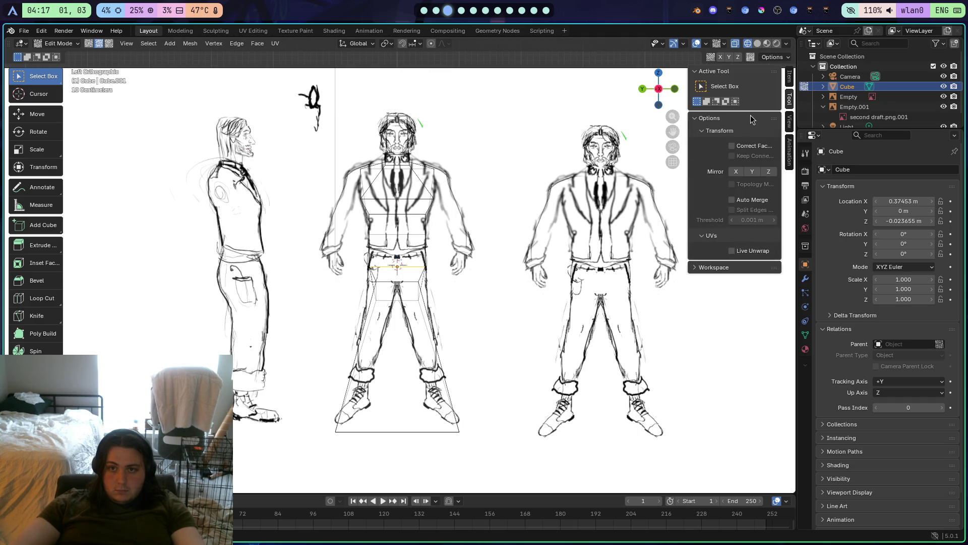
{"action": "left_click", "coordinate": [752, 174]}
{"action": "left_click", "coordinate": [749, 174]}
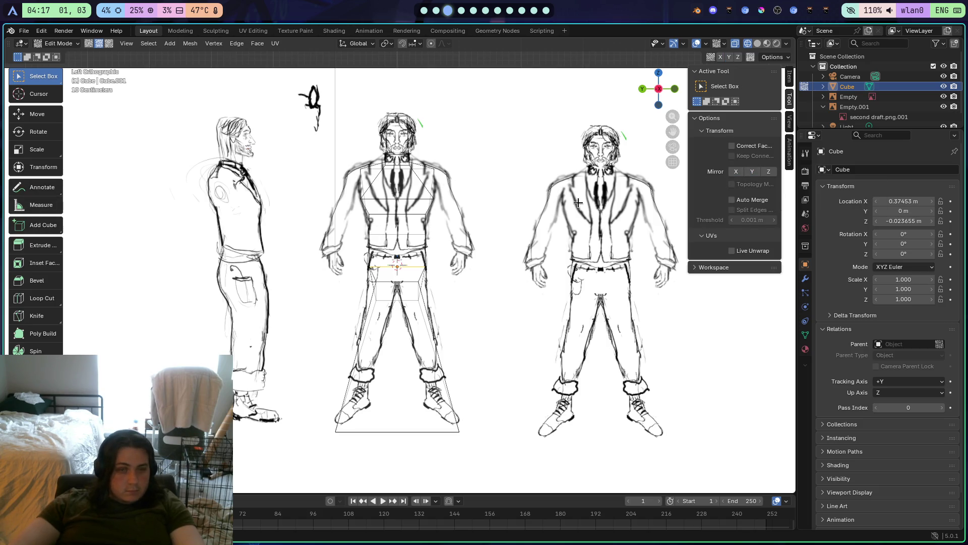
Glance at the empty new browser tab, then return to Blender
{"action": "key", "text": "super+1"}
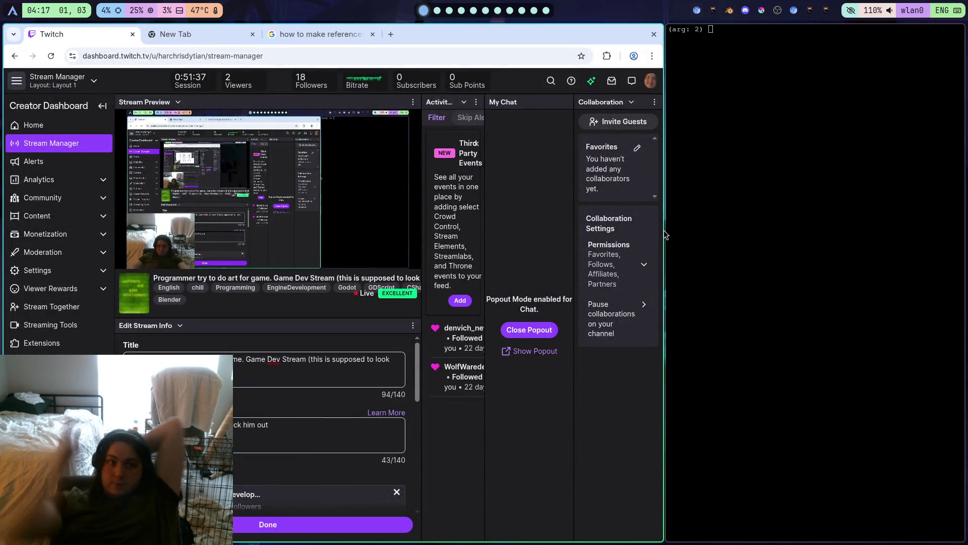
{"action": "left_click", "coordinate": [231, 33]}
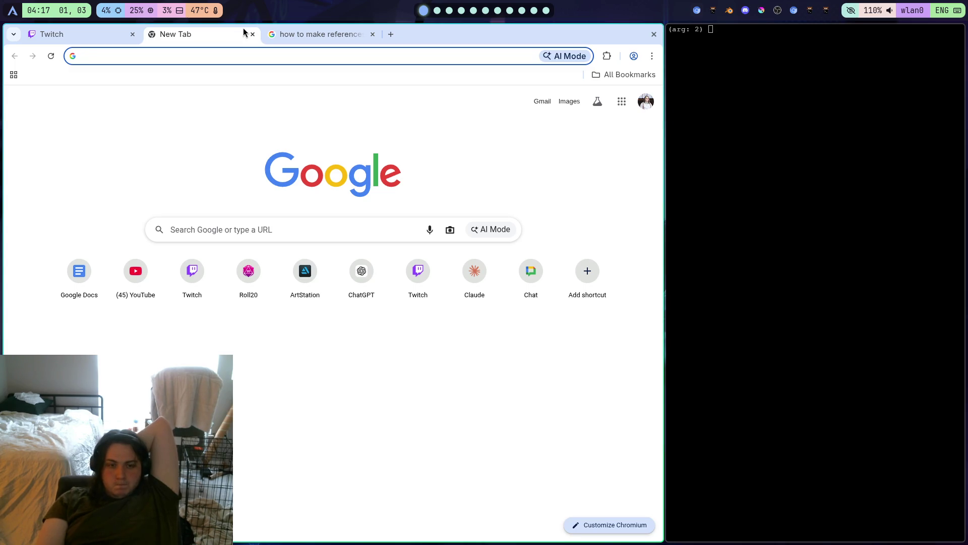
{"action": "left_click", "coordinate": [454, 16]}
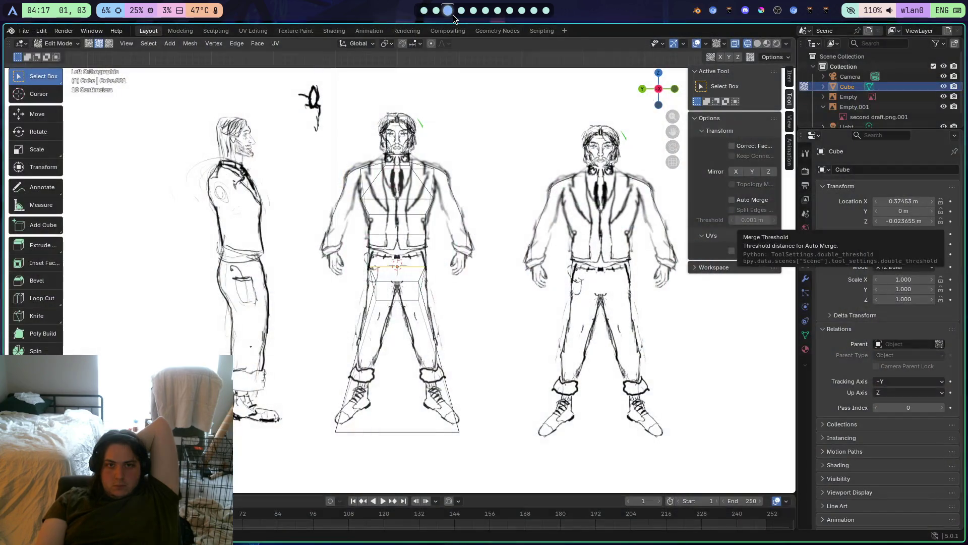
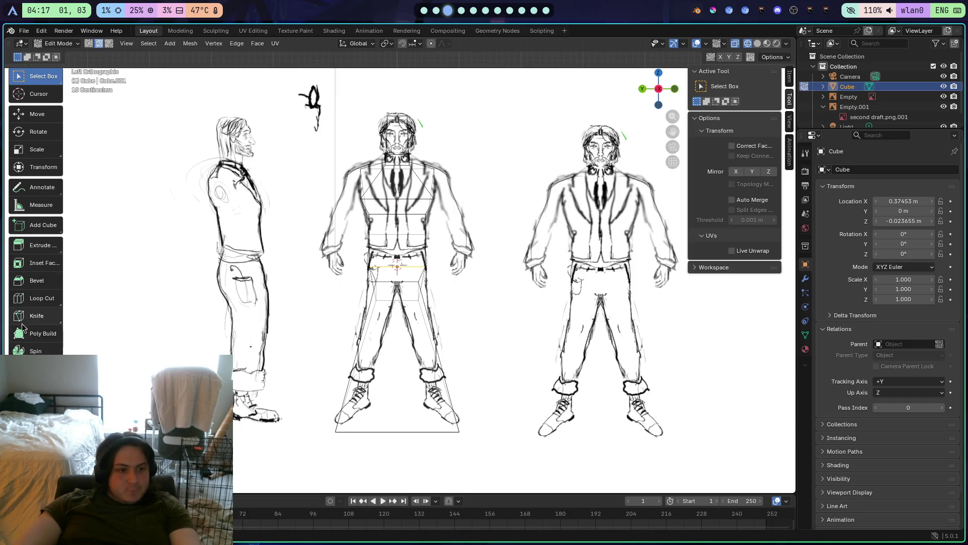
Cut a vertical edge loop down the centre of the body block with Loop Cut
{"action": "left_click", "coordinate": [37, 299]}
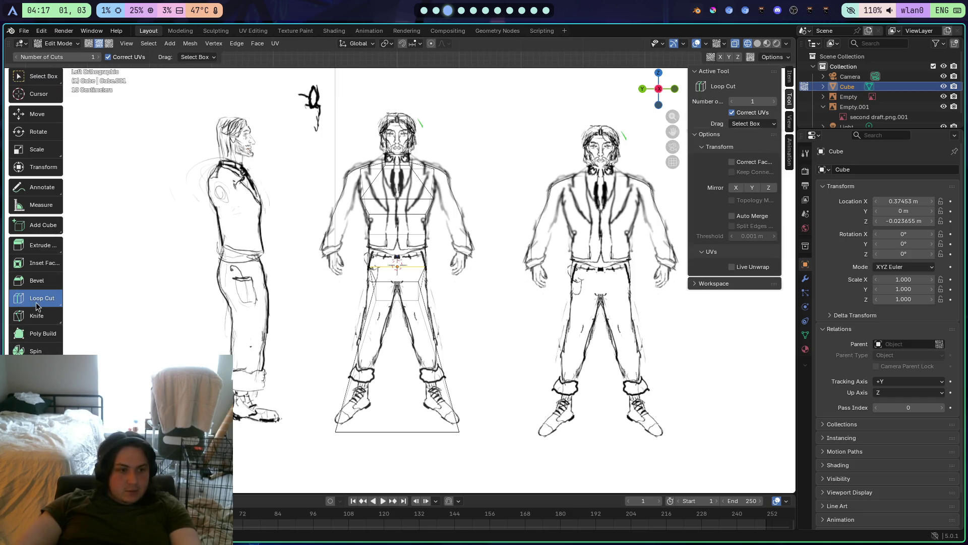
{"action": "left_click", "coordinate": [430, 435]}
{"action": "right_click", "coordinate": [558, 427]}
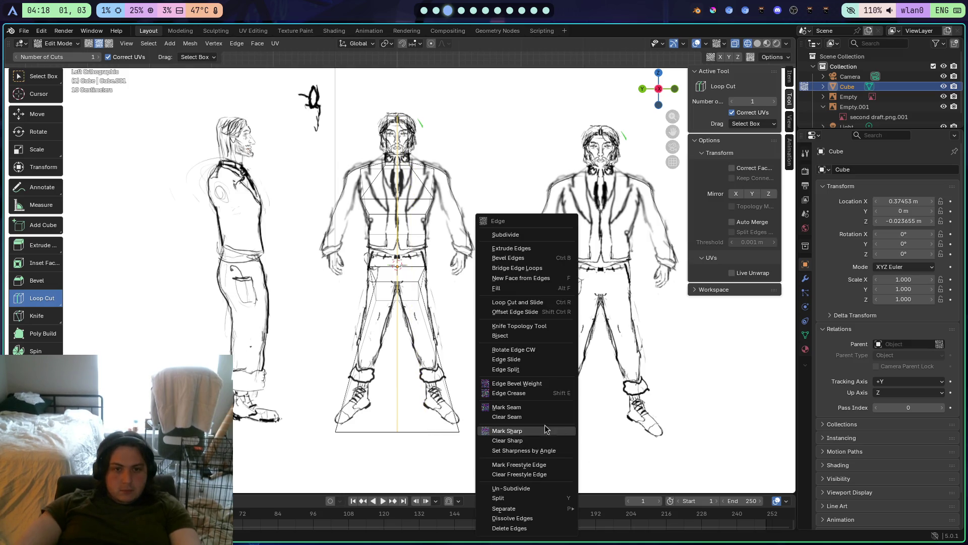
{"action": "scroll", "coordinate": [456, 199], "scroll_direction": "up", "scroll_amount": 3}
{"action": "scroll", "coordinate": [456, 198], "scroll_direction": "down", "scroll_amount": 3}
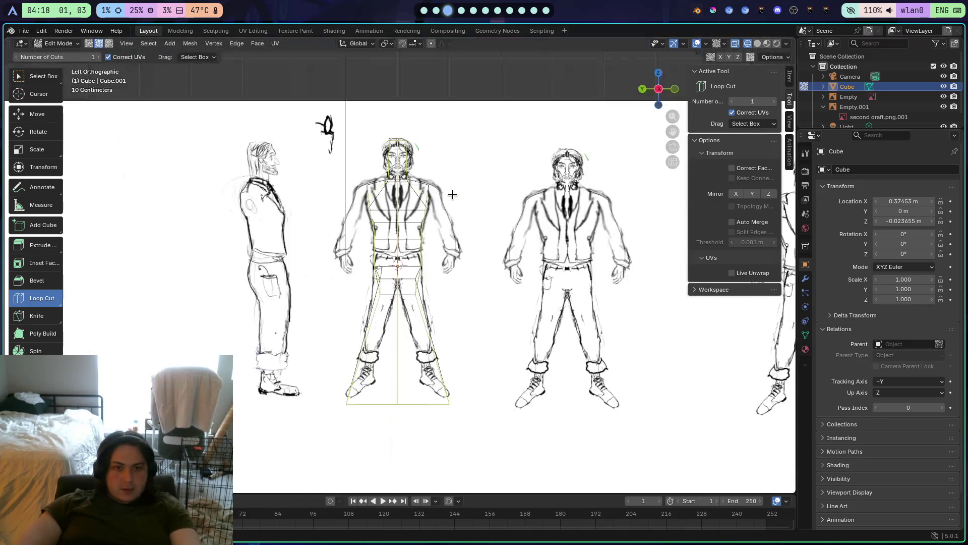
{"action": "scroll", "coordinate": [454, 194], "scroll_direction": "up", "scroll_amount": 3}
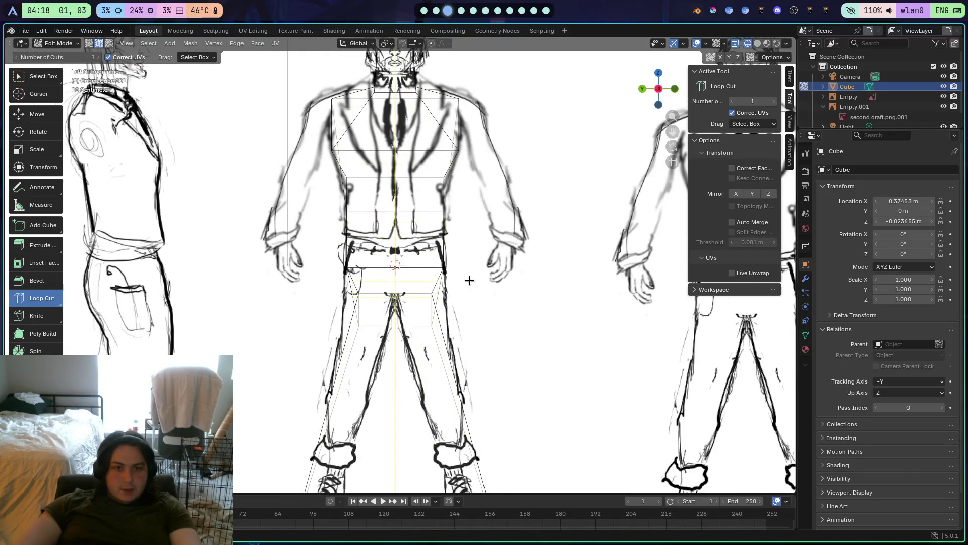
In Object Mode, switch to solid shading with X-ray so the drawing shows through
{"action": "key", "text": "Tab"}
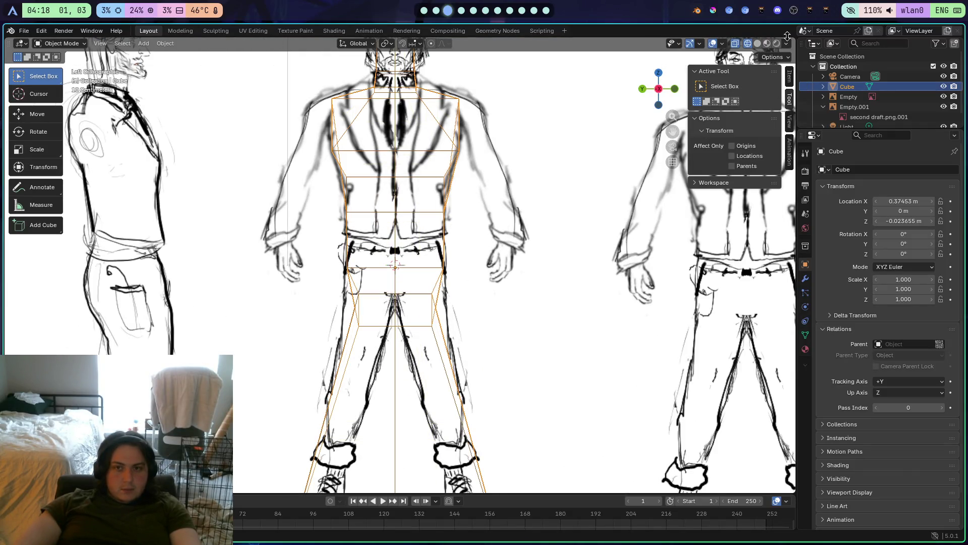
{"action": "left_click", "coordinate": [755, 43]}
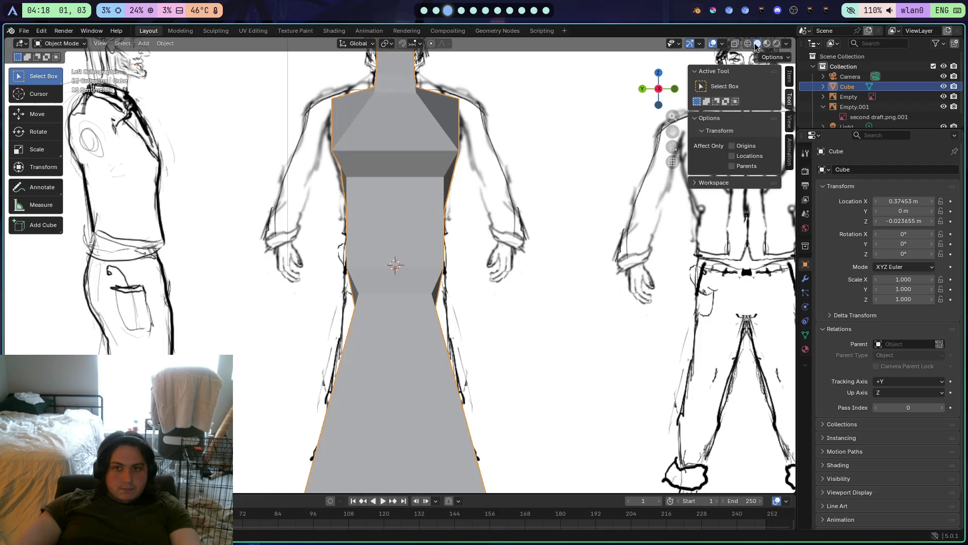
{"action": "left_click", "coordinate": [735, 45]}
{"action": "scroll", "coordinate": [519, 152], "scroll_direction": "down", "scroll_amount": 5}
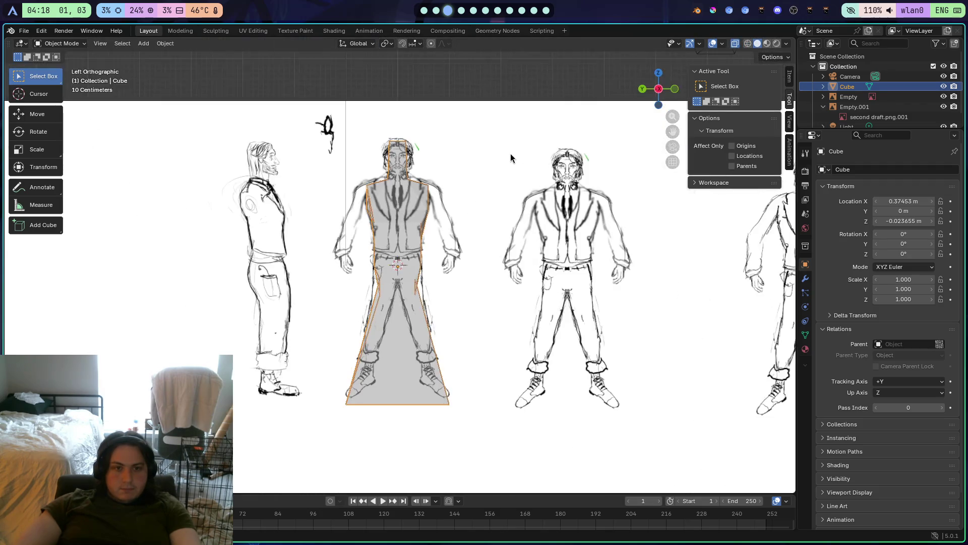
{"action": "scroll", "coordinate": [510, 153], "scroll_direction": "up", "scroll_amount": 5}
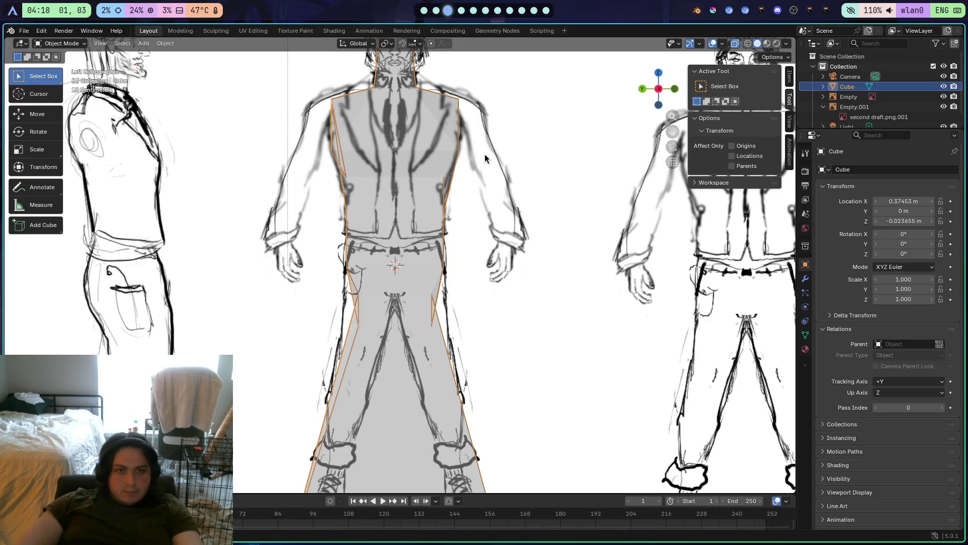
Back in Edit Mode, add another vertical loop cut through the body
{"action": "key", "text": "Tab"}
{"action": "left_click", "coordinate": [445, 109]}
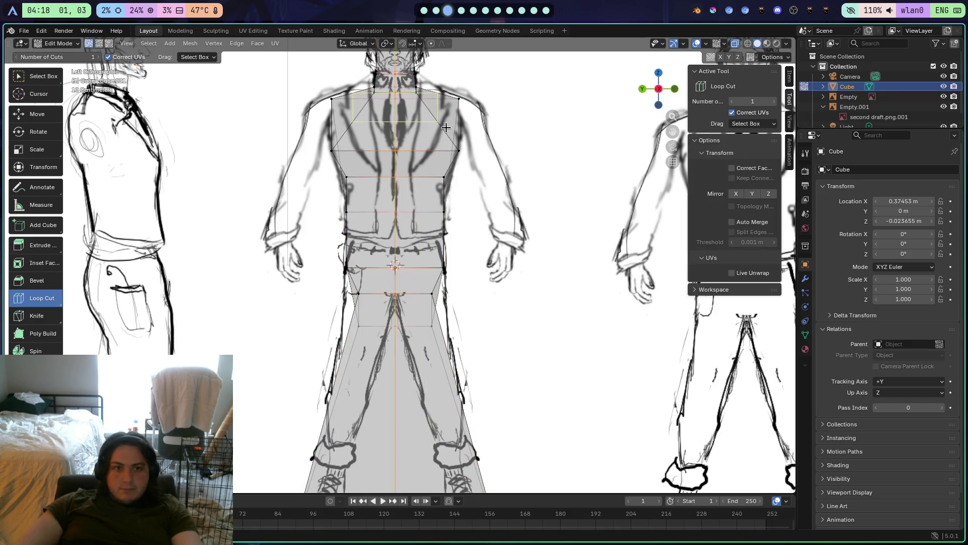
{"action": "scroll", "coordinate": [474, 227], "scroll_direction": "down", "scroll_amount": 3}
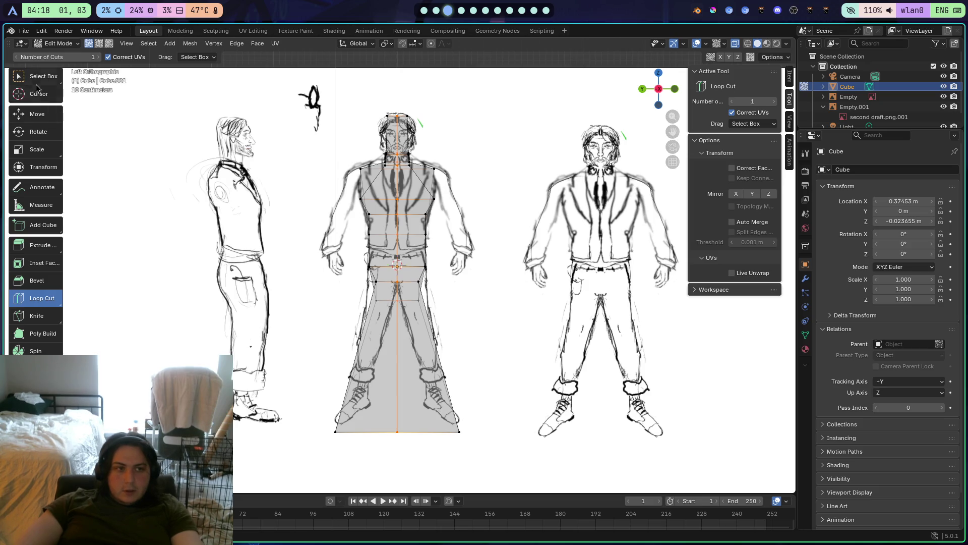
Box-select the body's right-half faces in face select mode and delete them
{"action": "left_click", "coordinate": [36, 81]}
{"action": "left_click_drag", "start_coordinate": [460, 279], "coordinate": [467, 504]}
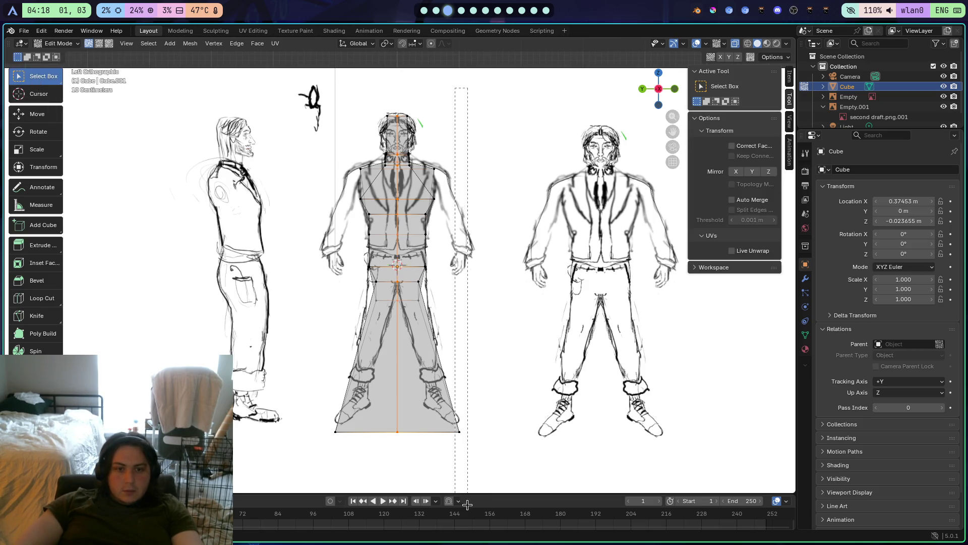
{"action": "left_click_drag", "start_coordinate": [506, 401], "coordinate": [521, 311]}
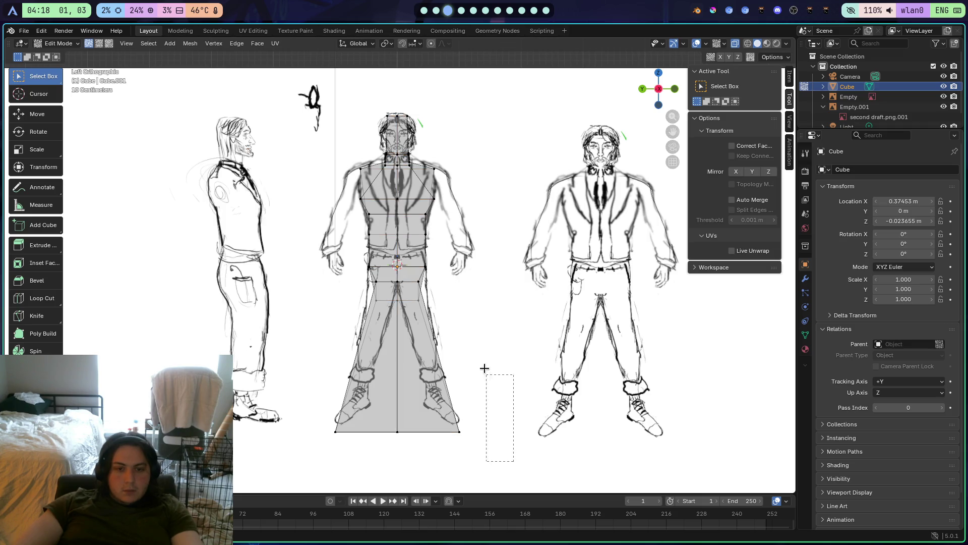
{"action": "mouse_move", "coordinate": [484, 368]}
{"action": "left_mouse_down"}
{"action": "mouse_move", "coordinate": [441, 76]}
{"action": "mouse_move", "coordinate": [401, 72]}
{"action": "left_mouse_up"}
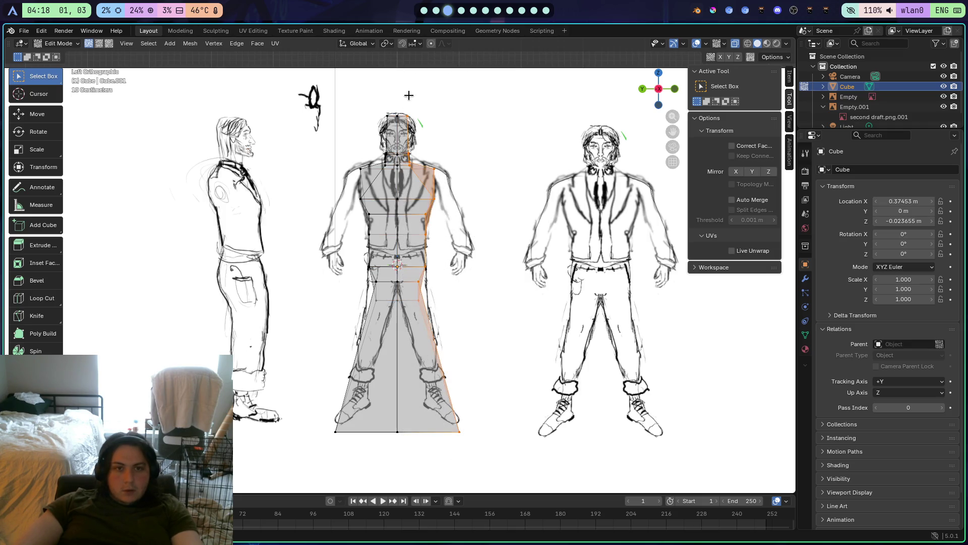
{"action": "key", "text": "3"}
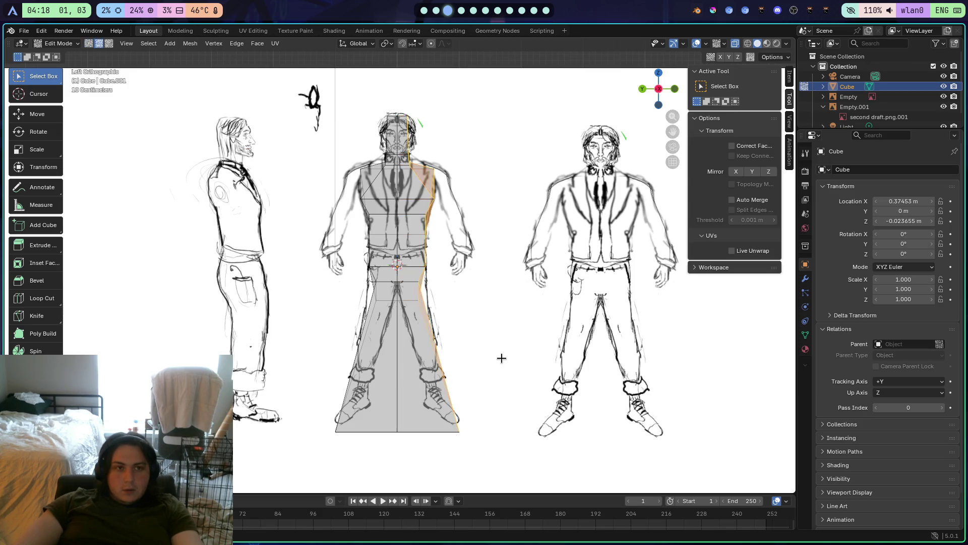
{"action": "mouse_move", "coordinate": [536, 484]}
{"action": "left_mouse_down"}
{"action": "mouse_move", "coordinate": [432, 143]}
{"action": "mouse_move", "coordinate": [413, 96]}
{"action": "mouse_move", "coordinate": [401, 96]}
{"action": "left_mouse_up"}
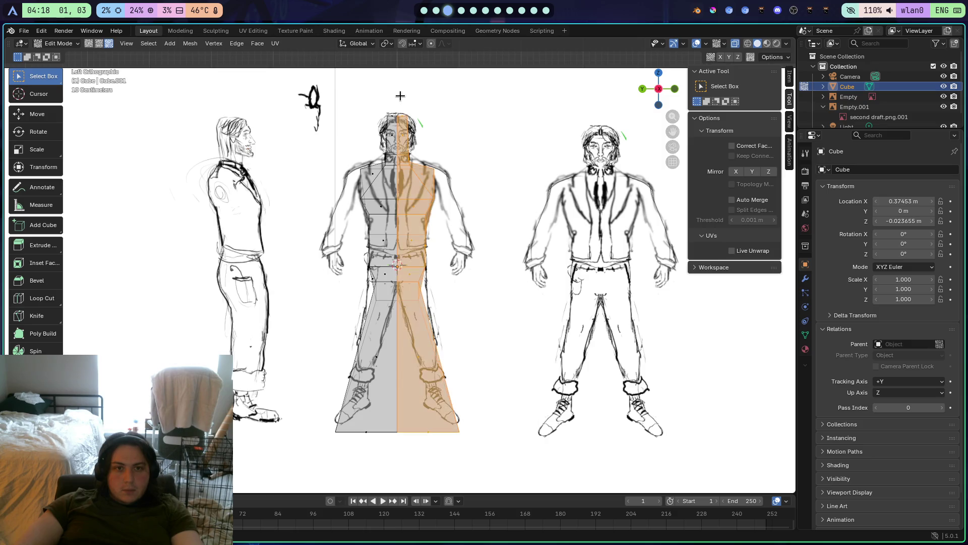
{"action": "key", "text": "ctrl+f"}
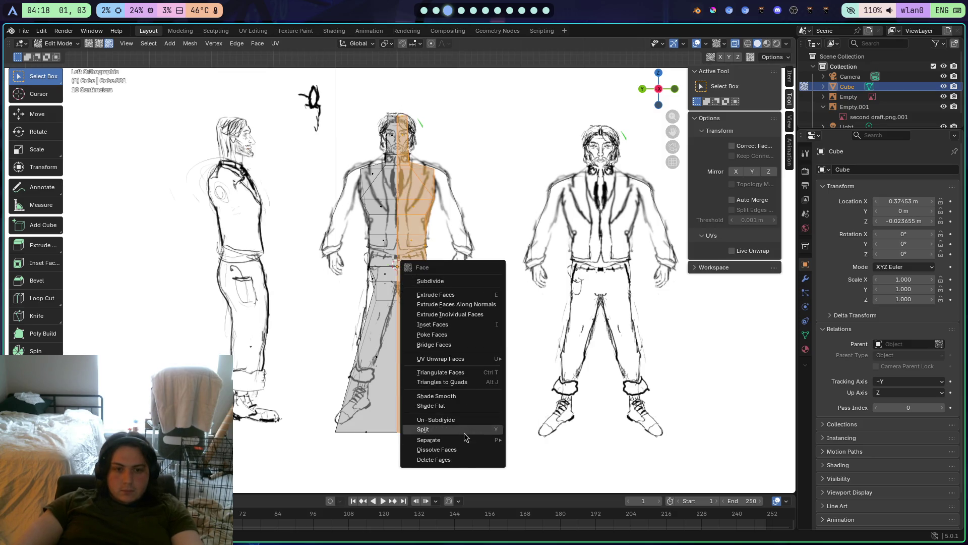
{"action": "left_click", "coordinate": [468, 459]}
{"action": "scroll", "coordinate": [436, 404], "scroll_direction": "up", "scroll_amount": 5}
{"action": "scroll", "coordinate": [436, 403], "scroll_direction": "down", "scroll_amount": 5}
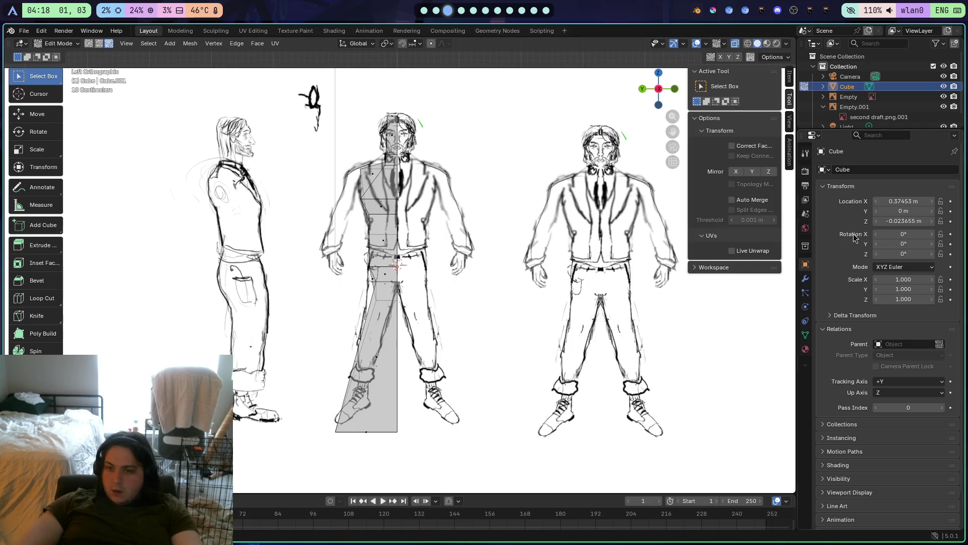
Add a Mirror modifier to the body mesh with the Y axis enabled
{"action": "left_click", "coordinate": [805, 280]}
{"action": "left_click", "coordinate": [884, 170]}
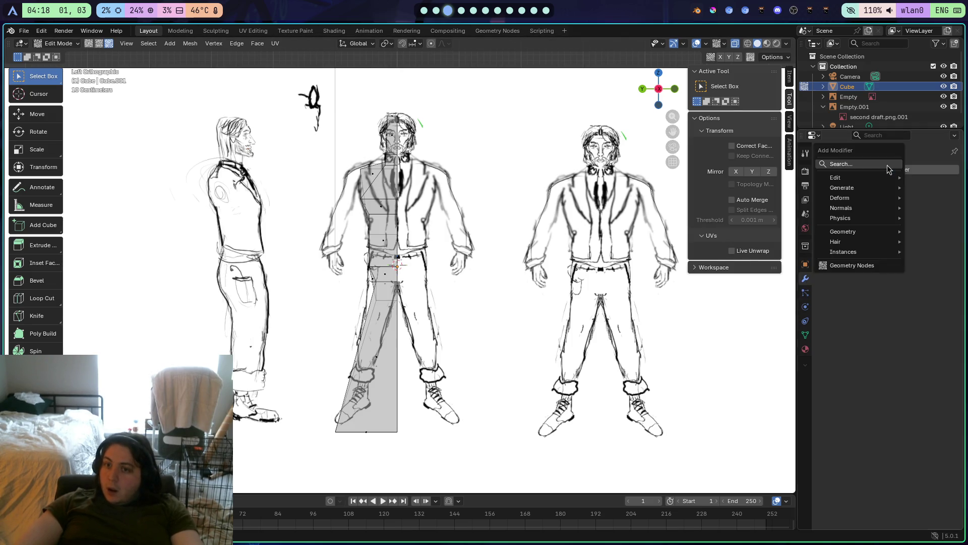
{"action": "mouse_move", "coordinate": [884, 189]}
{"action": "left_click", "coordinate": [749, 278]}
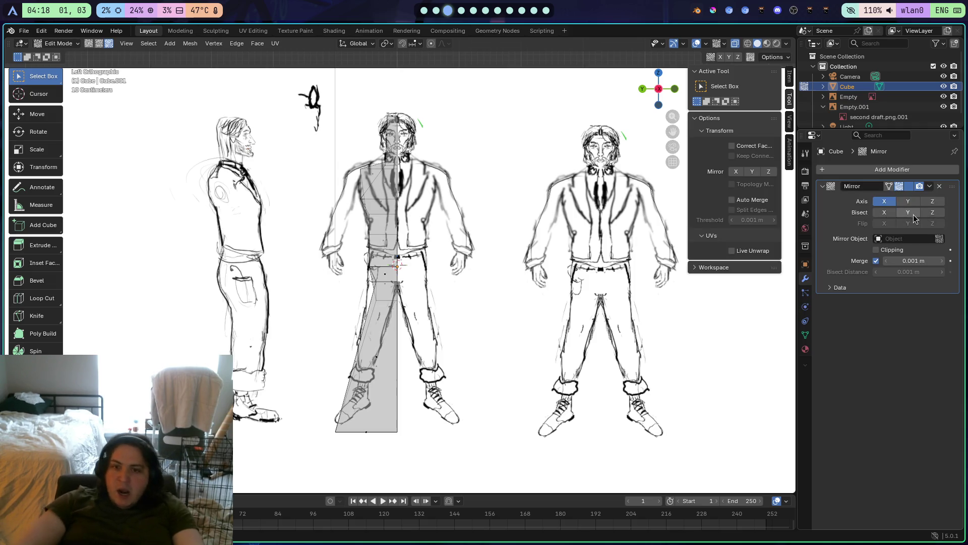
{"action": "left_click", "coordinate": [910, 200]}
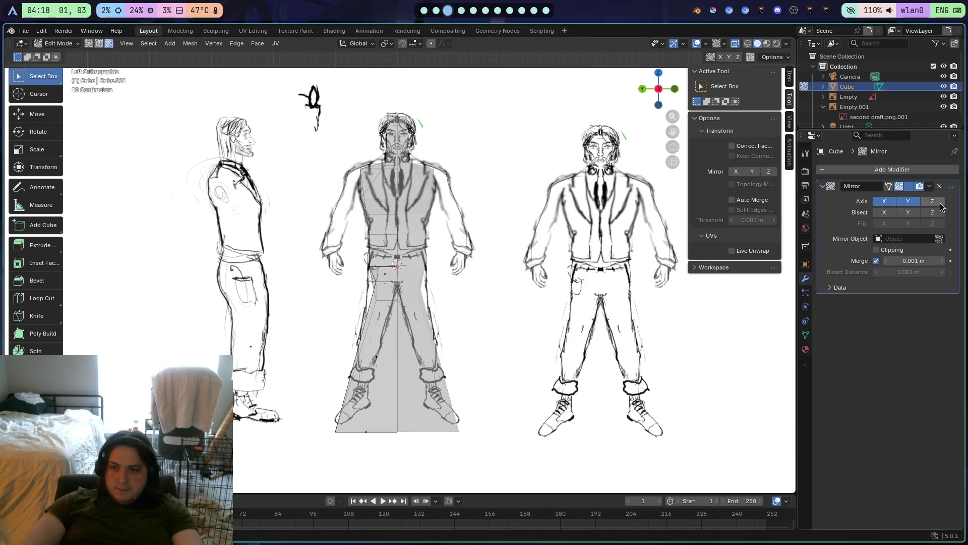
Turn off X-axis mirroring, then return to a straight-on view of the reference drawing
{"action": "left_click", "coordinate": [885, 201]}
{"action": "mouse_move", "coordinate": [493, 267]}
{"action": "left_mouse_down"}
{"action": "mouse_move", "coordinate": [399, 262]}
{"action": "mouse_move", "coordinate": [460, 289]}
{"action": "mouse_move", "coordinate": [491, 242]}
{"action": "mouse_move", "coordinate": [493, 197]}
{"action": "mouse_move", "coordinate": [482, 246]}
{"action": "mouse_move", "coordinate": [486, 324]}
{"action": "mouse_move", "coordinate": [498, 283]}
{"action": "mouse_move", "coordinate": [482, 229]}
{"action": "mouse_move", "coordinate": [486, 298]}
{"action": "mouse_move", "coordinate": [582, 193]}
{"action": "left_mouse_up"}
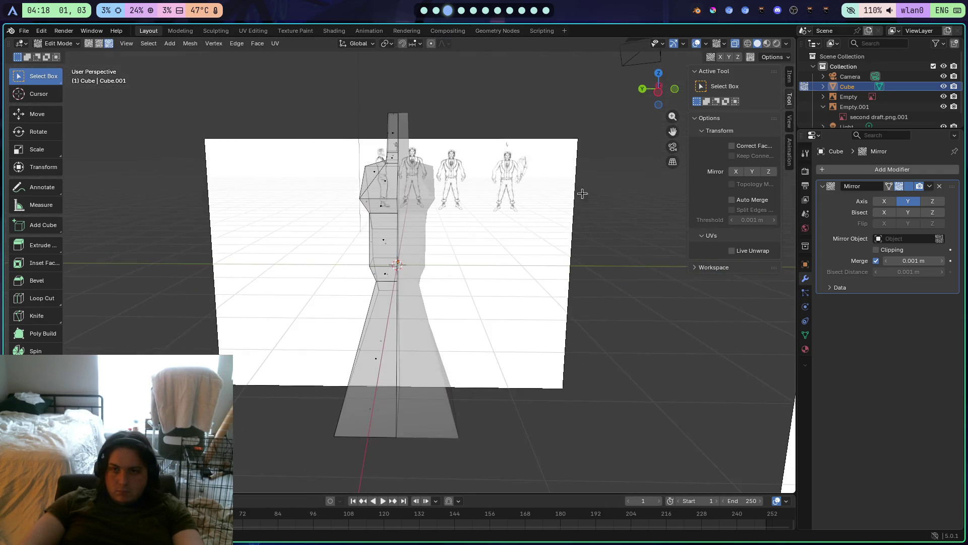
{"action": "mouse_move", "coordinate": [729, 123]}
{"action": "left_mouse_down"}
{"action": "mouse_move", "coordinate": [577, 252]}
{"action": "mouse_move", "coordinate": [670, 66]}
{"action": "left_mouse_up"}
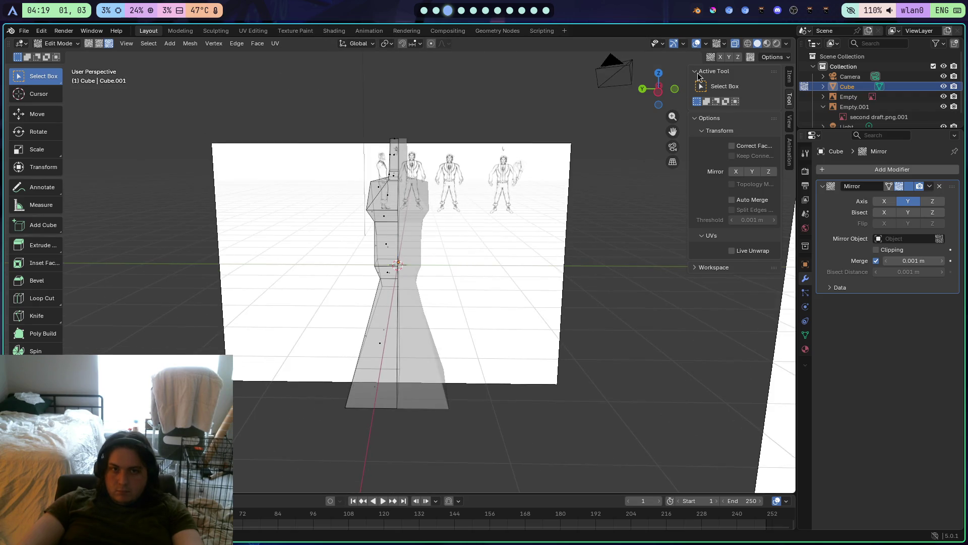
{"action": "left_click", "coordinate": [643, 90]}
{"action": "scroll", "coordinate": [507, 246], "scroll_direction": "up", "scroll_amount": 4}
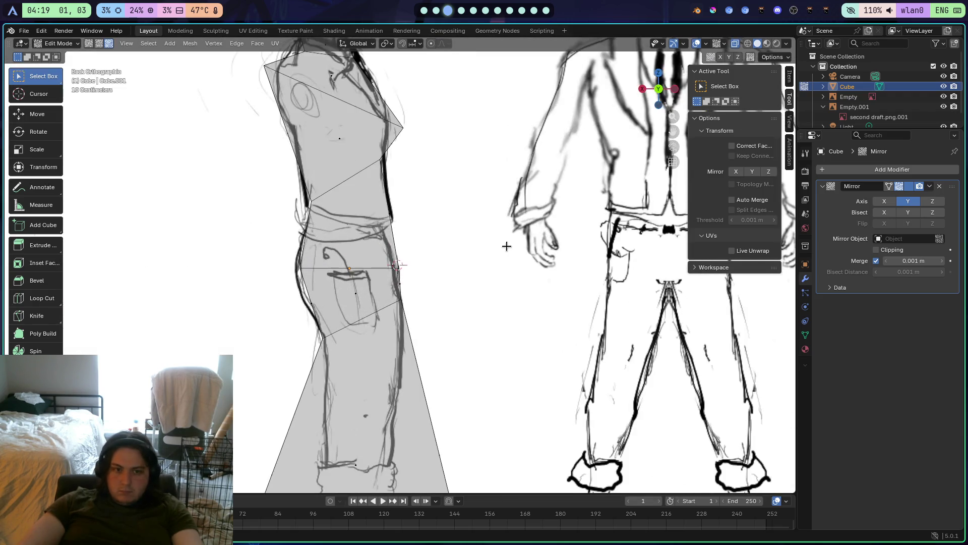
{"action": "scroll", "coordinate": [555, 294], "scroll_direction": "down", "scroll_amount": 3}
{"action": "mouse_move", "coordinate": [555, 293]}
{"action": "left_mouse_down"}
{"action": "mouse_move", "coordinate": [580, 253]}
{"action": "mouse_move", "coordinate": [684, 155]}
{"action": "left_mouse_up"}
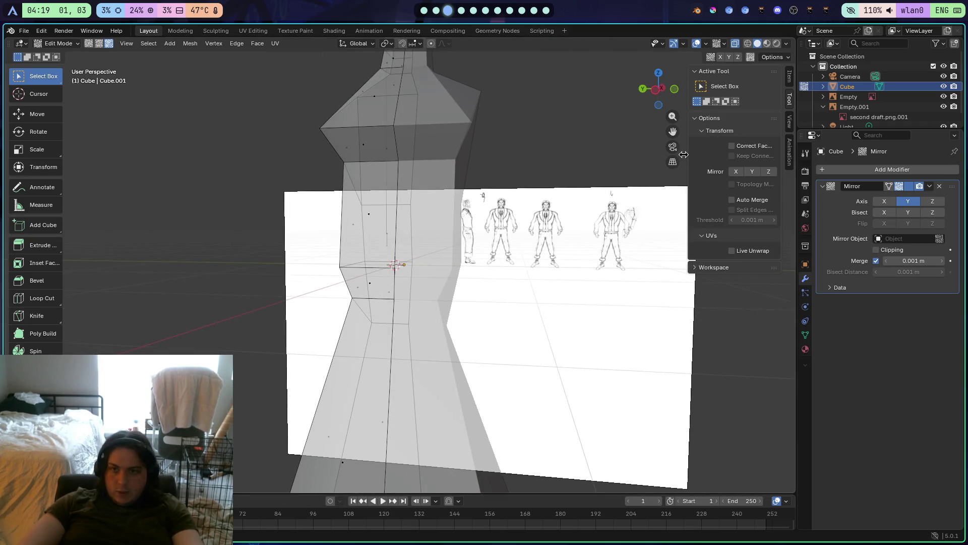
{"action": "left_click", "coordinate": [656, 89]}
{"action": "scroll", "coordinate": [512, 261], "scroll_direction": "down", "scroll_amount": 1}
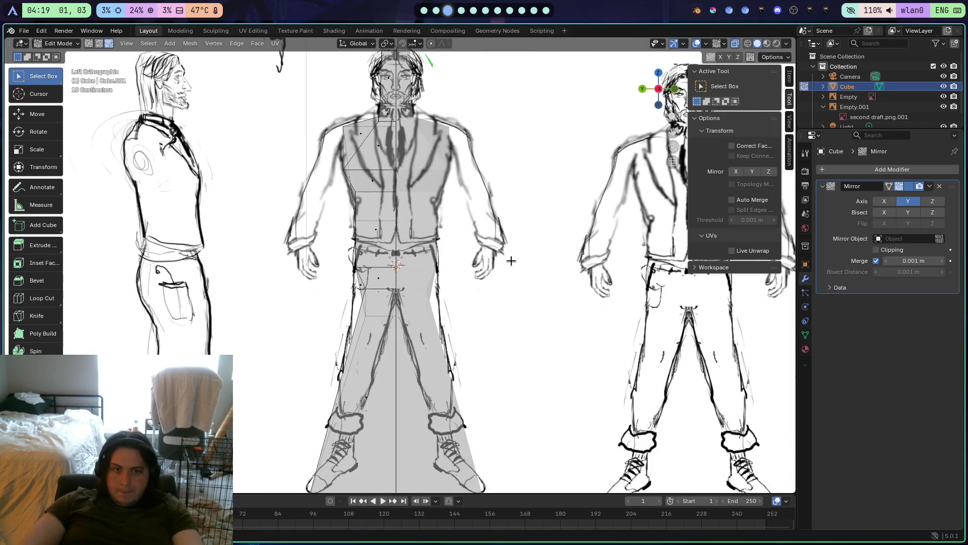
Select the lower left-leg faces and undo a move that distorted them
{"action": "left_click_drag", "start_coordinate": [300, 312], "coordinate": [456, 430]}
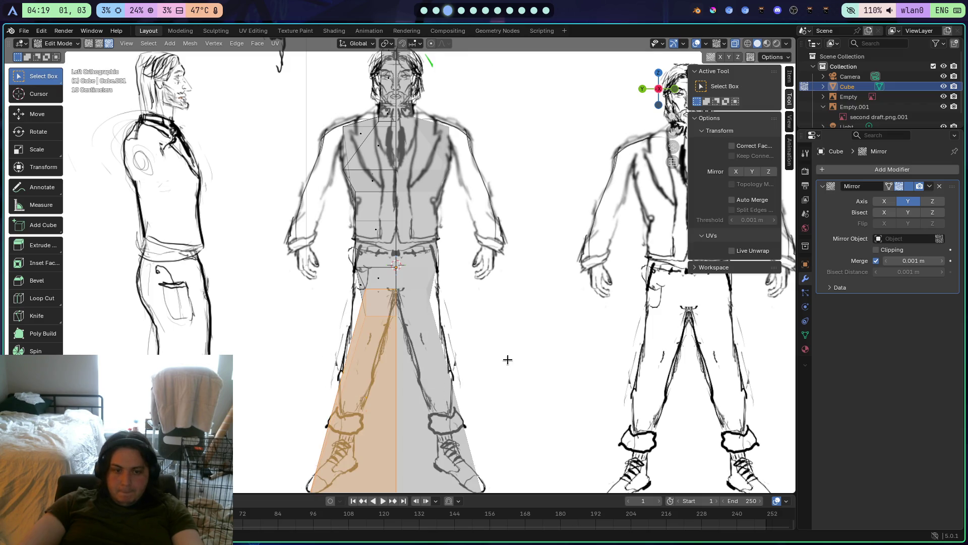
{"action": "key", "text": "g"}
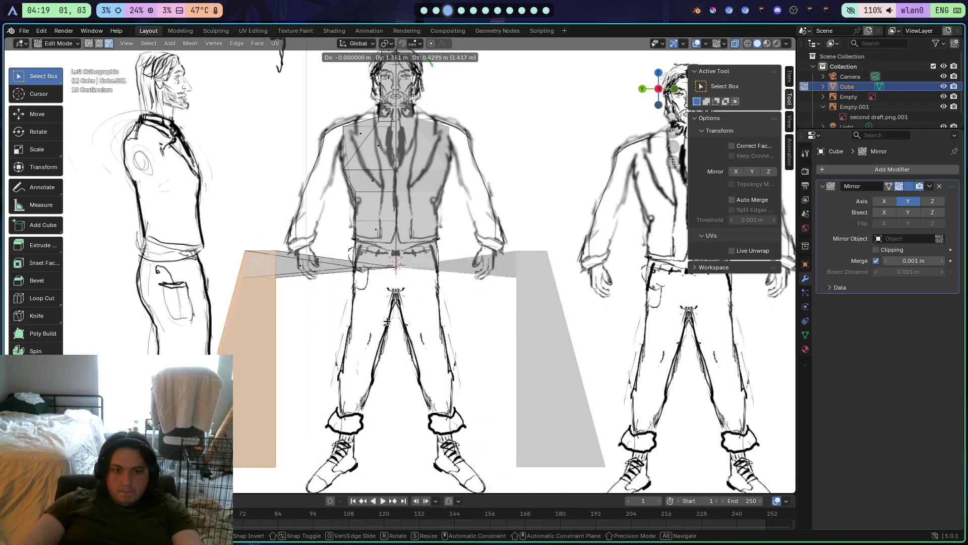
{"action": "left_click", "coordinate": [374, 344]}
{"action": "key", "text": "ctrl+z"}
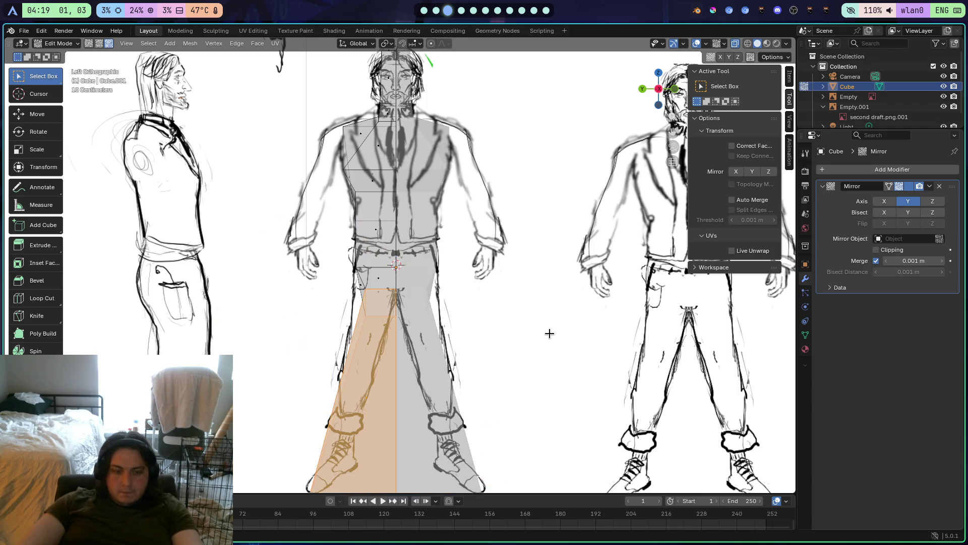
{"action": "key", "text": "ctrl+f"}
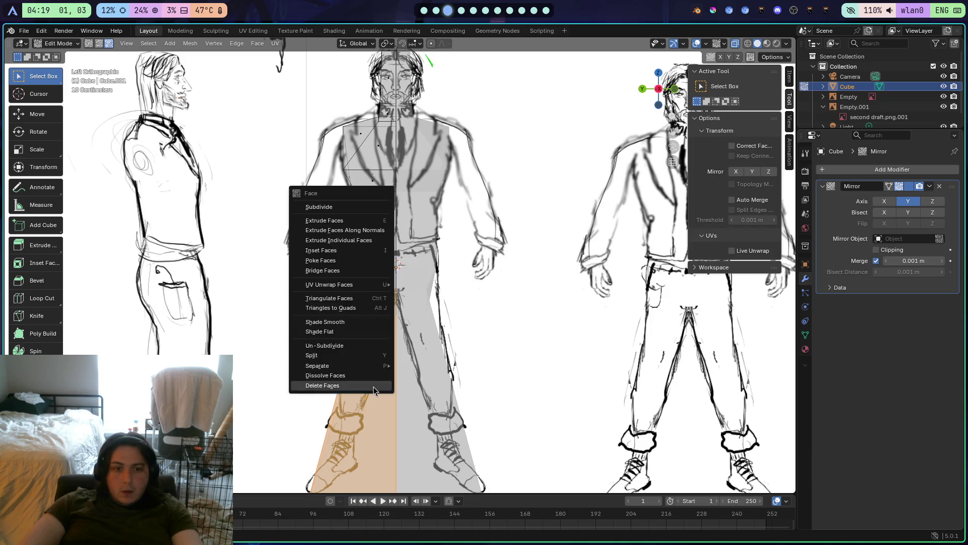
{"action": "key", "text": "Escape"}
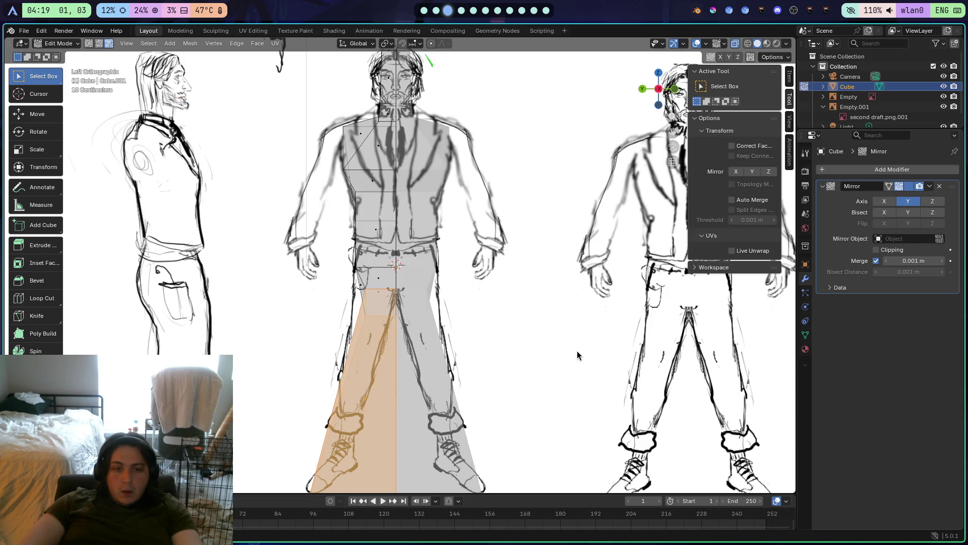
{"action": "scroll", "coordinate": [565, 349], "scroll_direction": "down", "scroll_amount": 2}
{"action": "scroll", "coordinate": [567, 368], "scroll_direction": "up", "scroll_amount": 1}
Shrink the leg faces and move them down toward the boots, then recheck the front view
{"action": "key", "text": "s"}
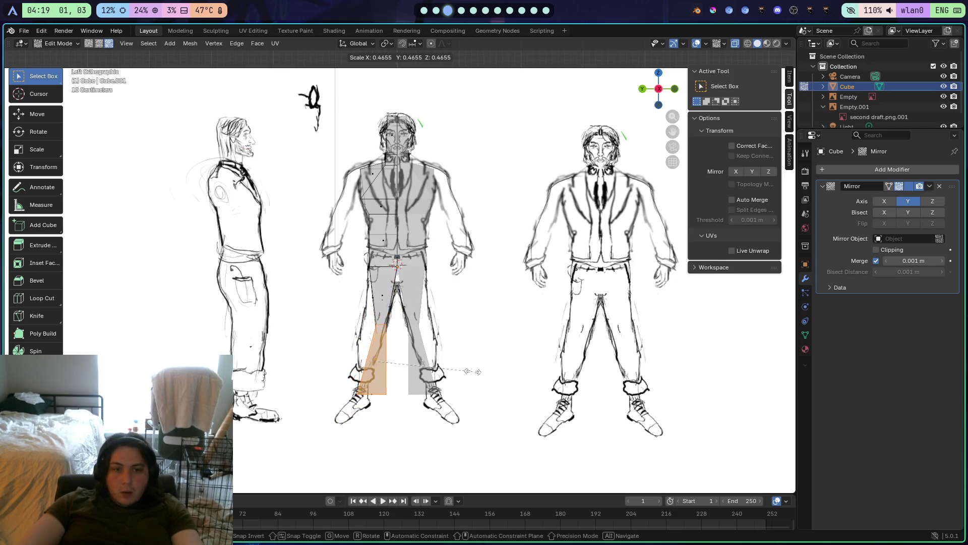
{"action": "left_click", "coordinate": [474, 372]}
{"action": "key", "text": "g"}
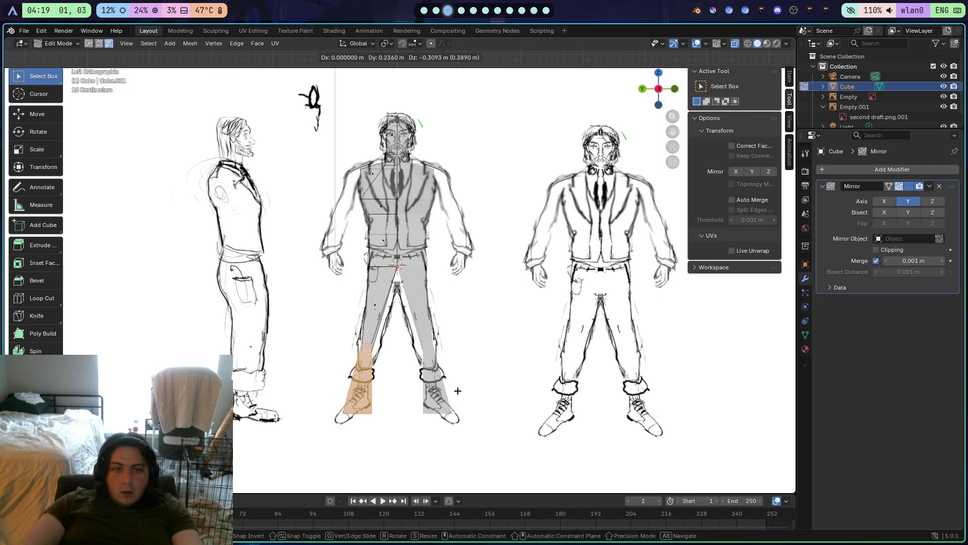
{"action": "left_click", "coordinate": [456, 392]}
{"action": "key", "text": "s"}
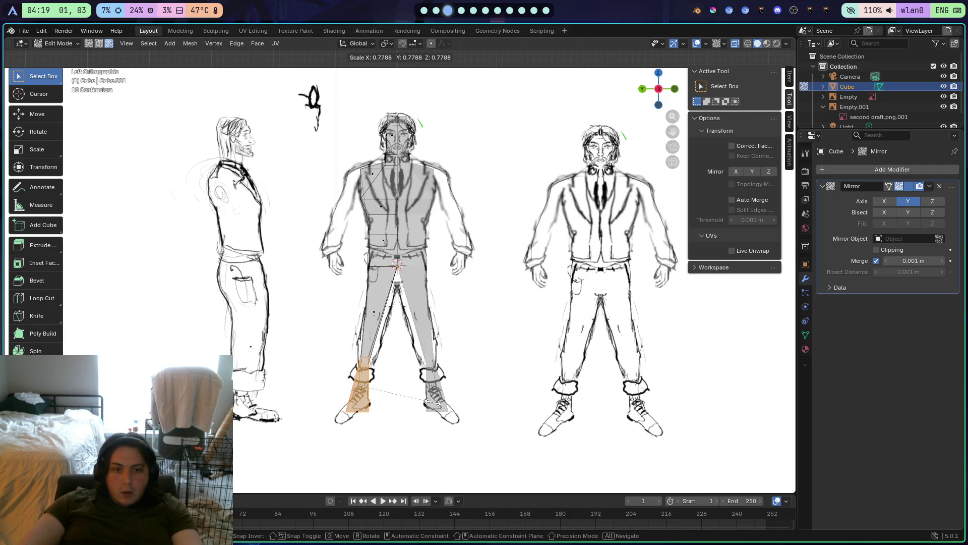
{"action": "left_click", "coordinate": [452, 362]}
{"action": "mouse_move", "coordinate": [461, 363]}
{"action": "left_mouse_down"}
{"action": "mouse_move", "coordinate": [250, 364]}
{"action": "mouse_move", "coordinate": [508, 372]}
{"action": "mouse_move", "coordinate": [474, 380]}
{"action": "left_mouse_up"}
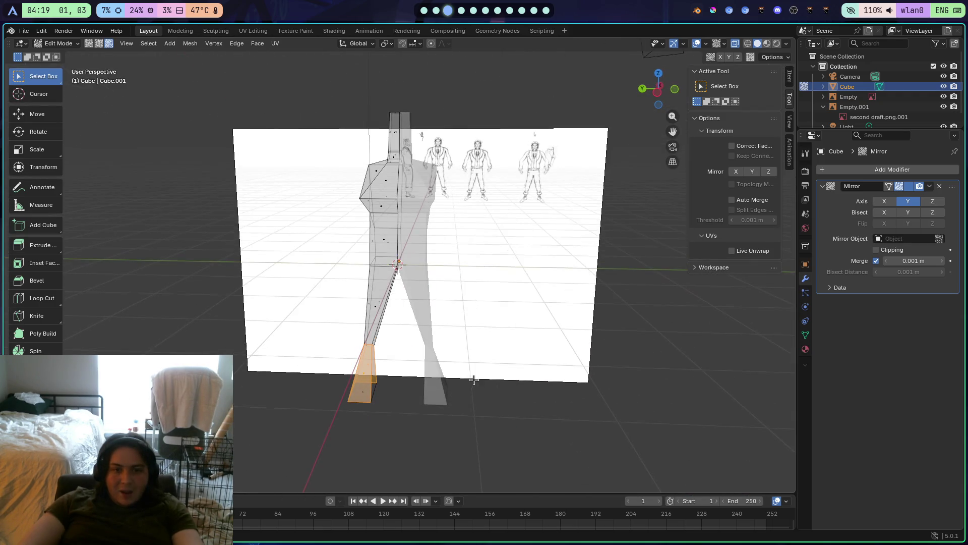
{"action": "left_click", "coordinate": [658, 89]}
{"action": "scroll", "coordinate": [497, 248], "scroll_direction": "up", "scroll_amount": 3}
{"action": "scroll", "coordinate": [497, 247], "scroll_direction": "down", "scroll_amount": 2}
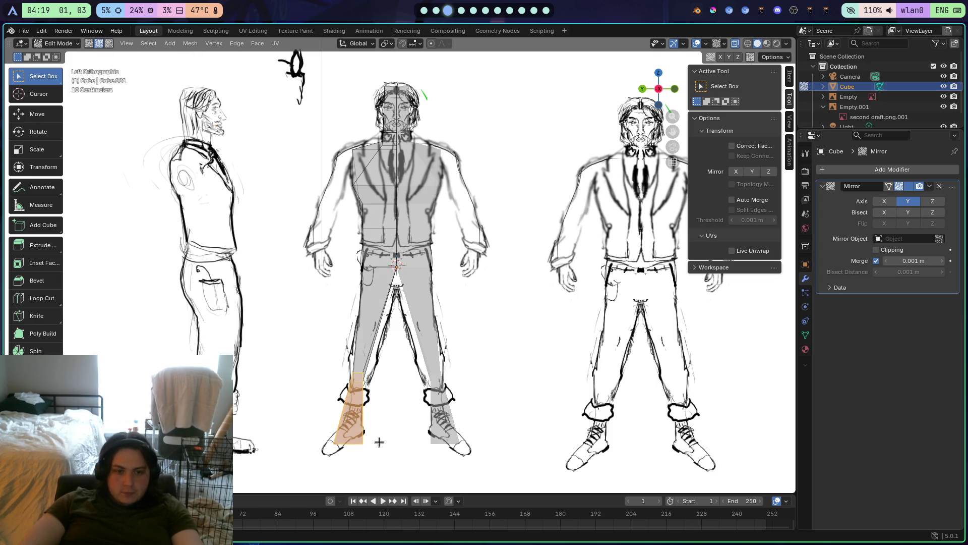
Narrow and reposition the legs over the drawn trousers so they end at the boots
{"action": "left_click", "coordinate": [295, 423]}
{"action": "key", "text": "s"}
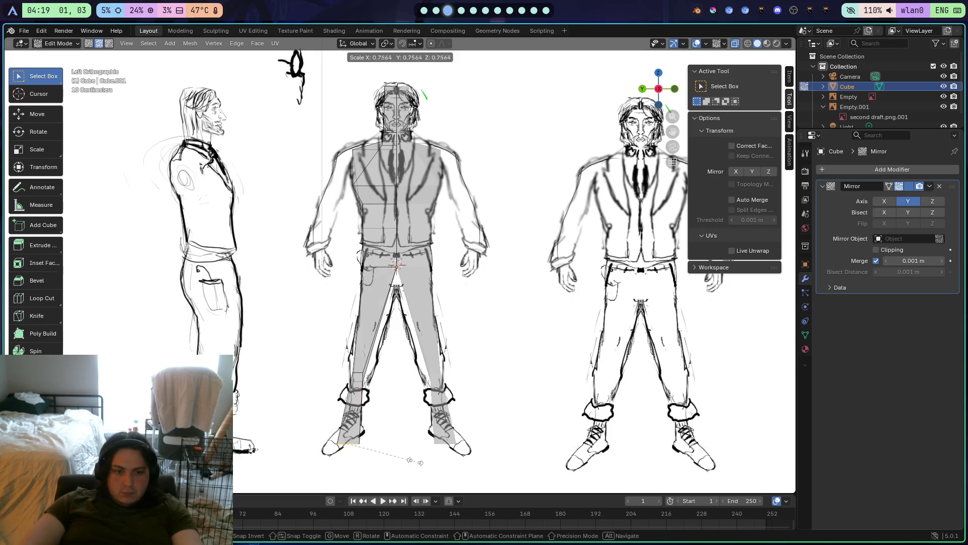
{"action": "left_click", "coordinate": [390, 456]}
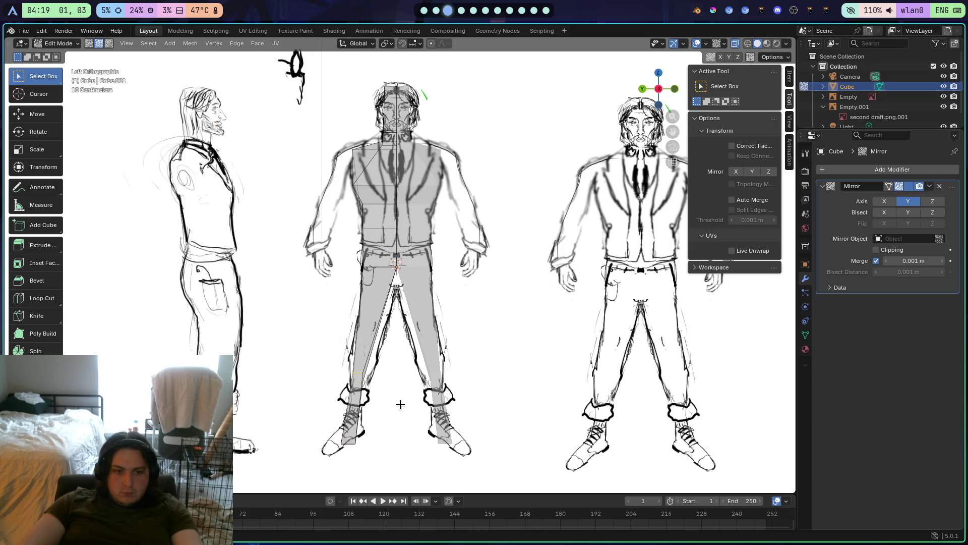
{"action": "key", "text": "s"}
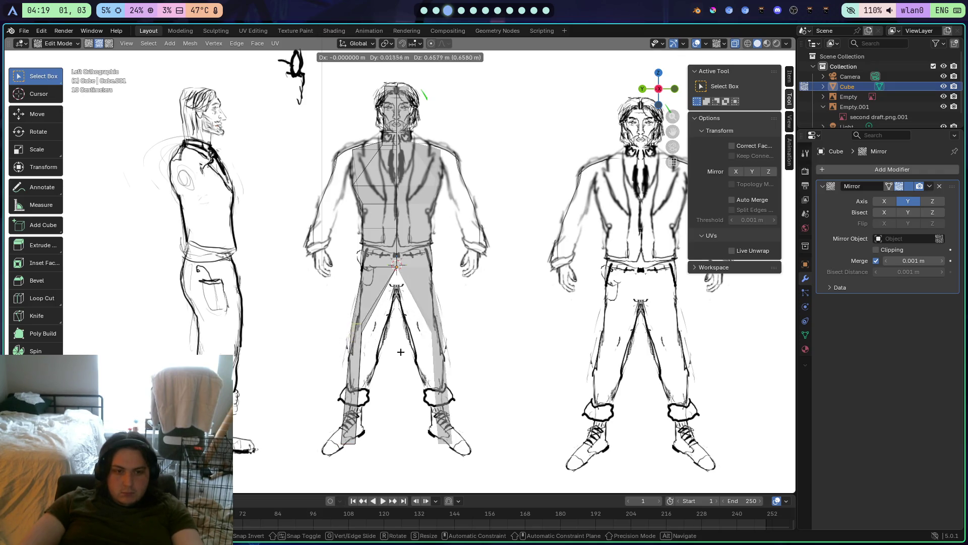
{"action": "left_click", "coordinate": [419, 353]}
{"action": "key", "text": "s"}
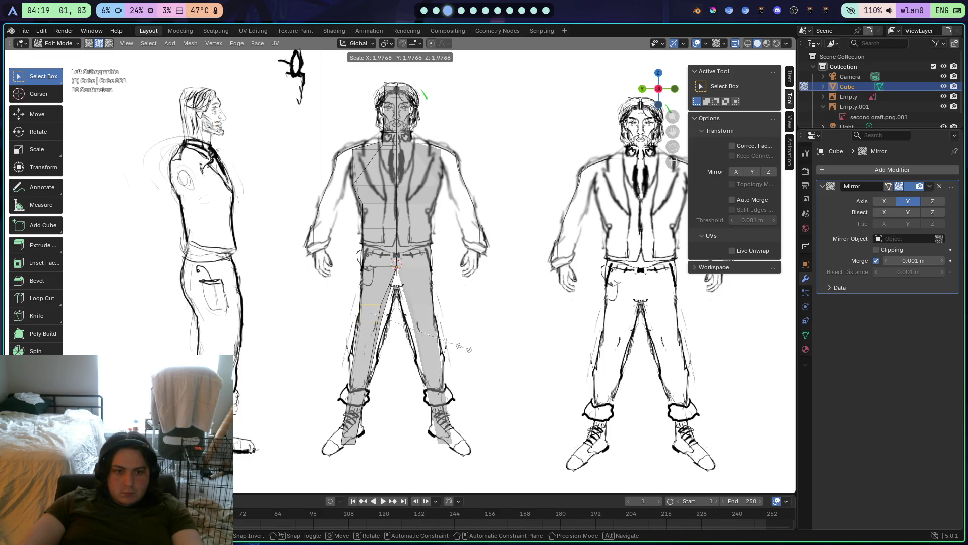
{"action": "left_click", "coordinate": [460, 346]}
{"action": "key", "text": "g"}
{"action": "left_click", "coordinate": [439, 376]}
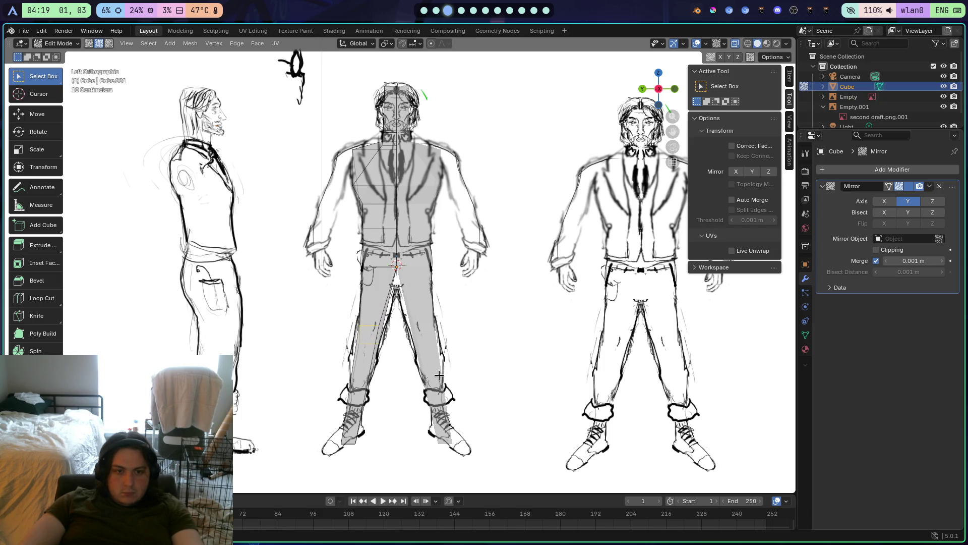
{"action": "key", "text": "s"}
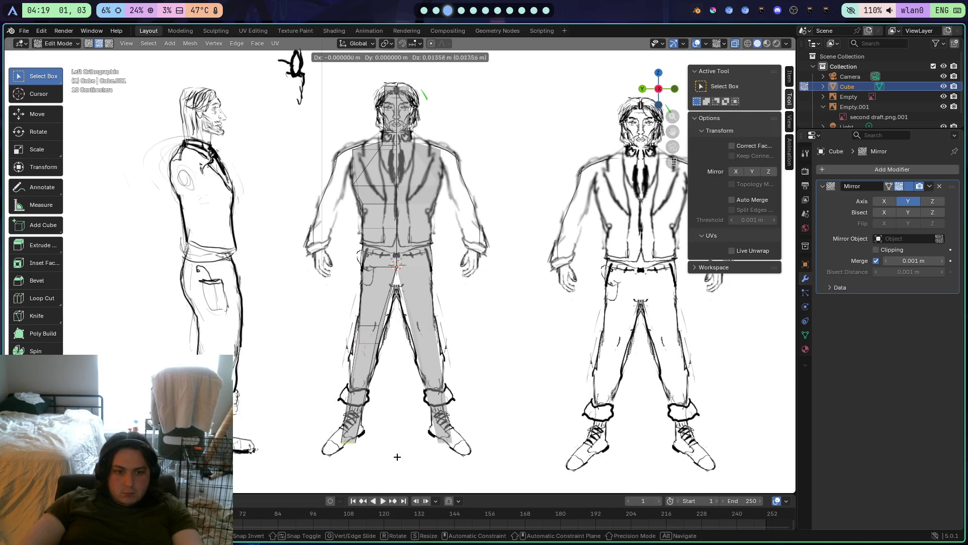
{"action": "left_click", "coordinate": [402, 418]}
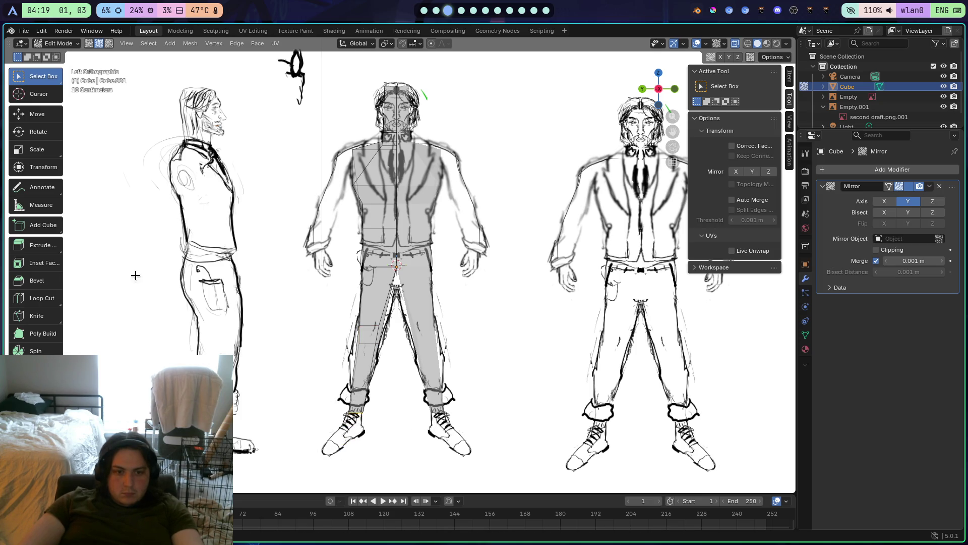
{"action": "scroll", "coordinate": [311, 370], "scroll_direction": "up", "scroll_amount": 4}
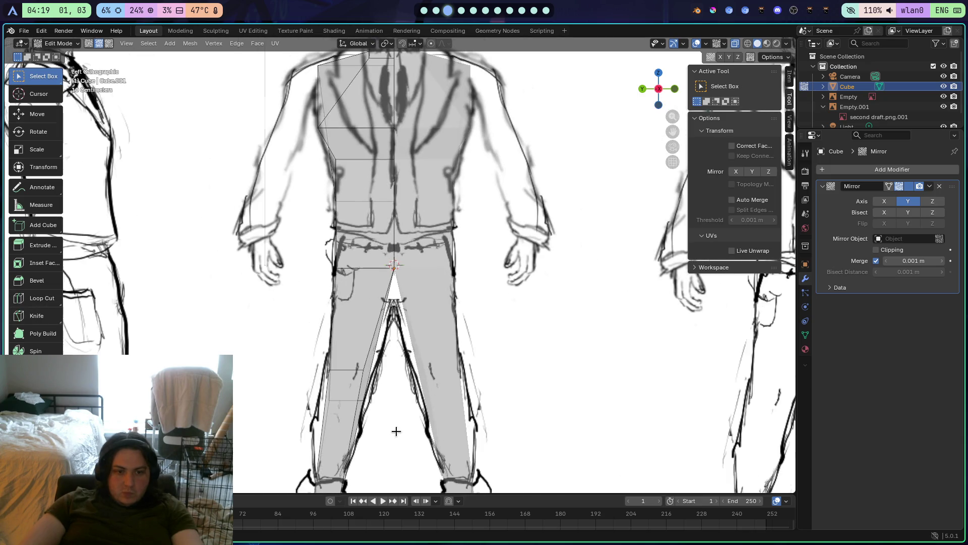
{"action": "mouse_move", "coordinate": [394, 452]}
{"action": "left_mouse_down"}
{"action": "mouse_move", "coordinate": [335, 415]}
{"action": "mouse_move", "coordinate": [346, 447]}
{"action": "mouse_move", "coordinate": [369, 442]}
{"action": "left_mouse_up"}
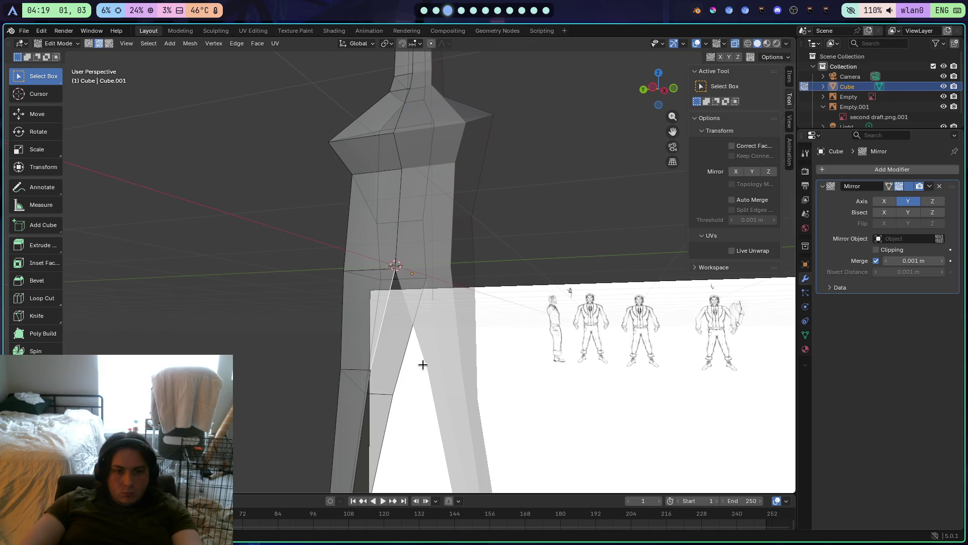
{"action": "mouse_move", "coordinate": [373, 399]}
{"action": "left_mouse_down"}
{"action": "mouse_move", "coordinate": [385, 414]}
{"action": "mouse_move", "coordinate": [421, 378]}
{"action": "mouse_move", "coordinate": [303, 313]}
{"action": "mouse_move", "coordinate": [401, 324]}
{"action": "mouse_move", "coordinate": [341, 343]}
{"action": "mouse_move", "coordinate": [365, 342]}
{"action": "left_mouse_up"}
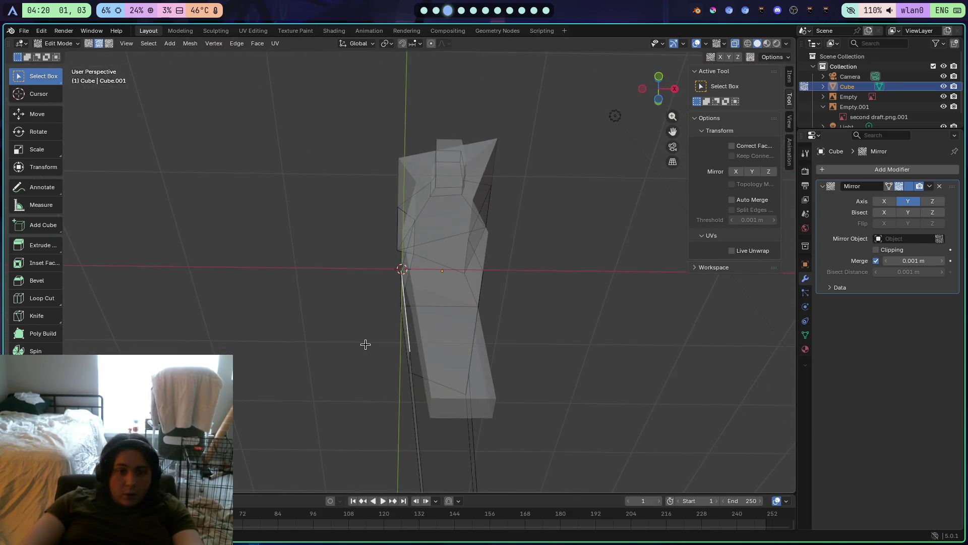
{"action": "key", "text": "b"}
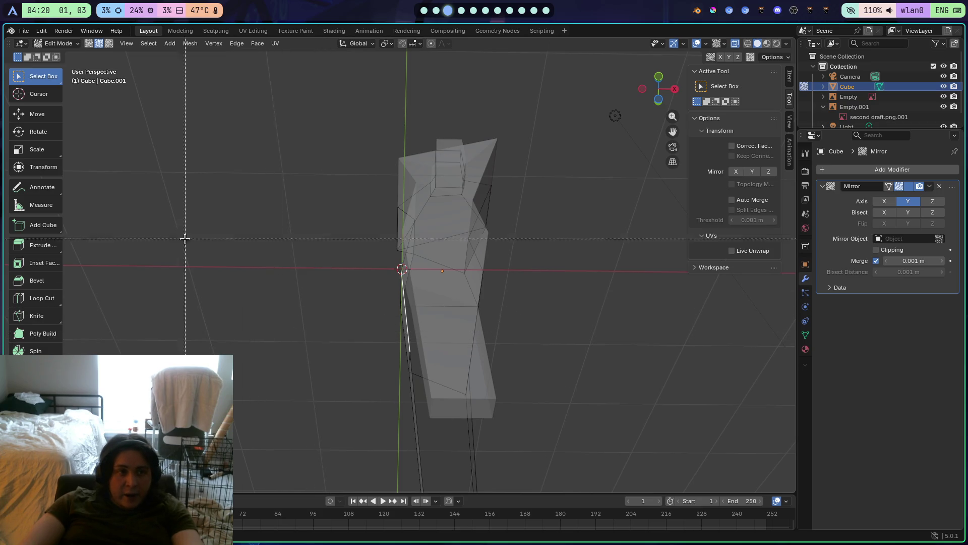
{"action": "key", "text": "Escape"}
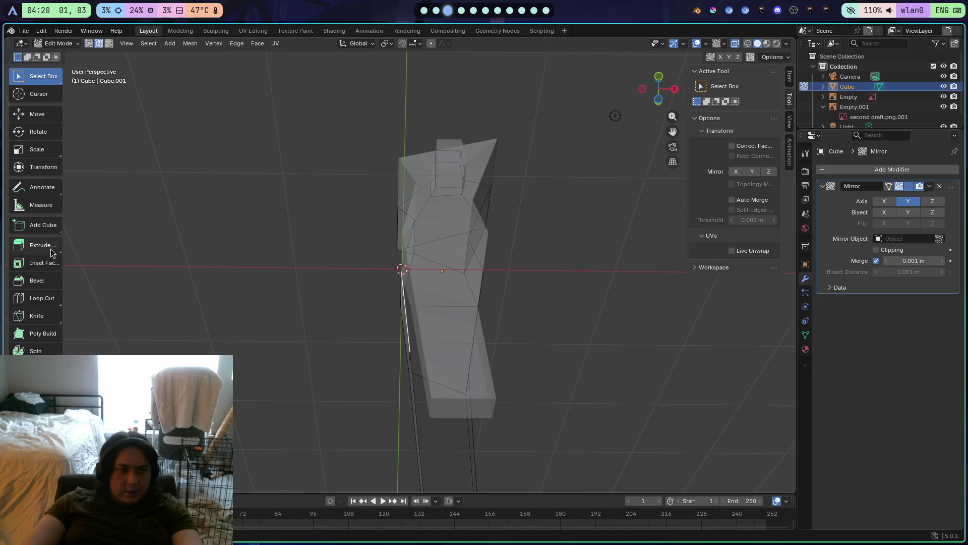
{"action": "key", "text": "super+1"}
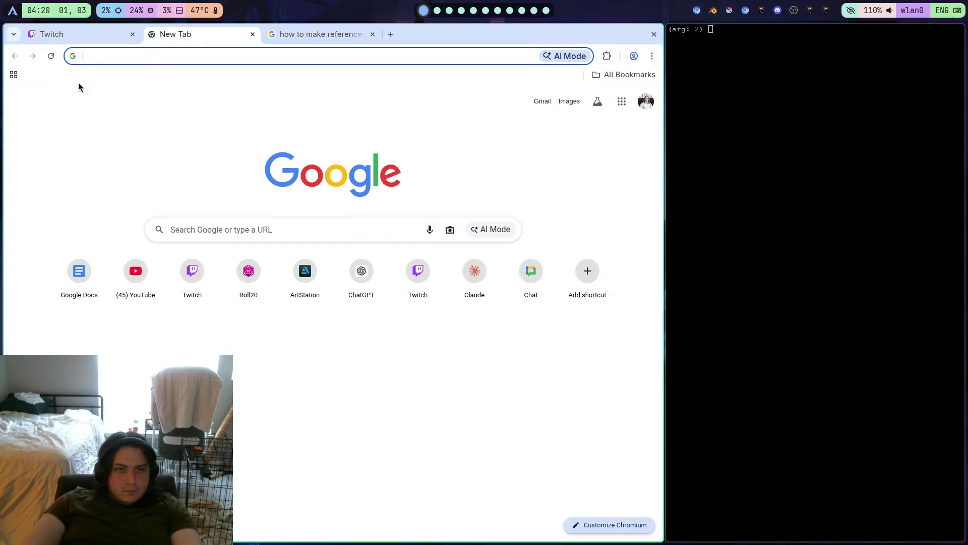
{"action": "left_click", "coordinate": [71, 31]}
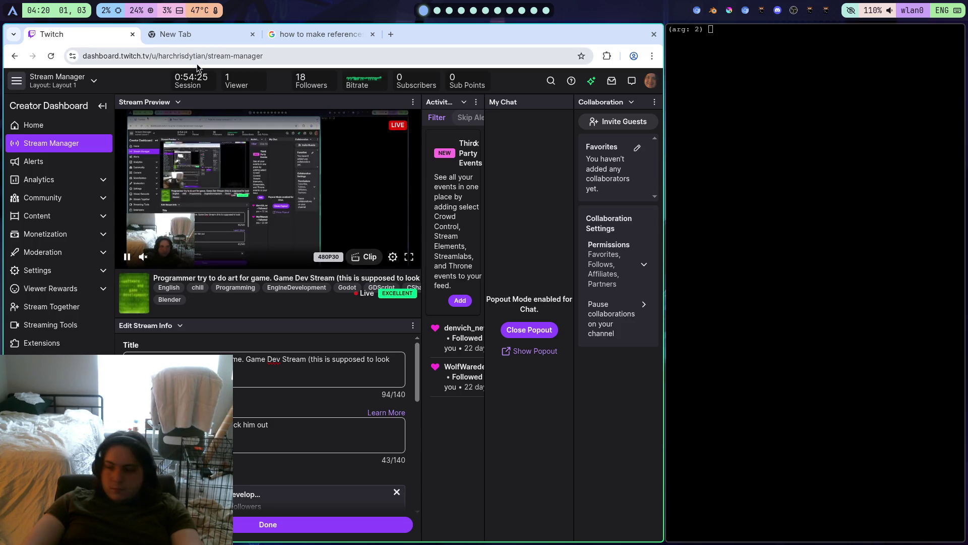
{"action": "left_click", "coordinate": [194, 38]}
{"action": "key", "text": "super+2"}
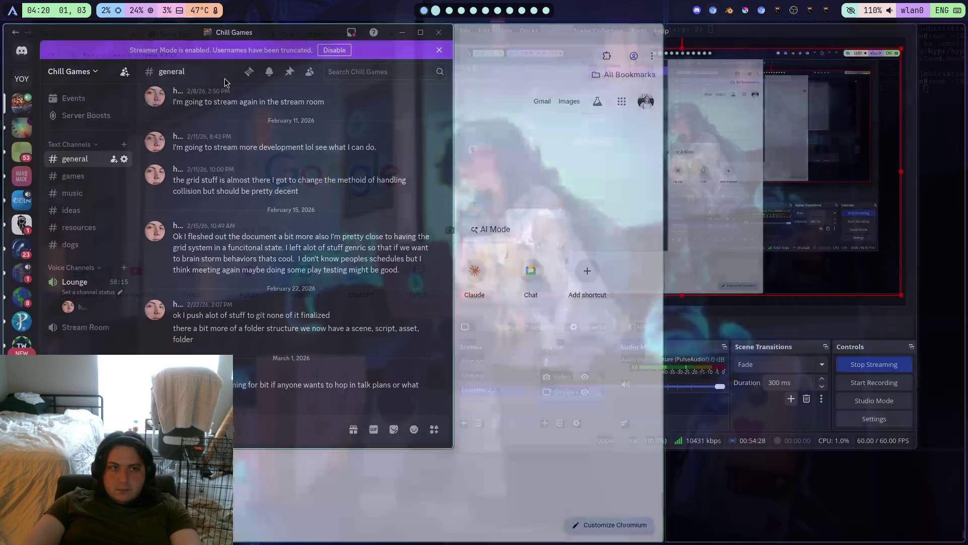
{"action": "key", "text": "super+3"}
Try Poly Build on the inner leg edge and browse the Extrude tool variants
{"action": "scroll", "coordinate": [368, 275], "scroll_direction": "up", "scroll_amount": 3}
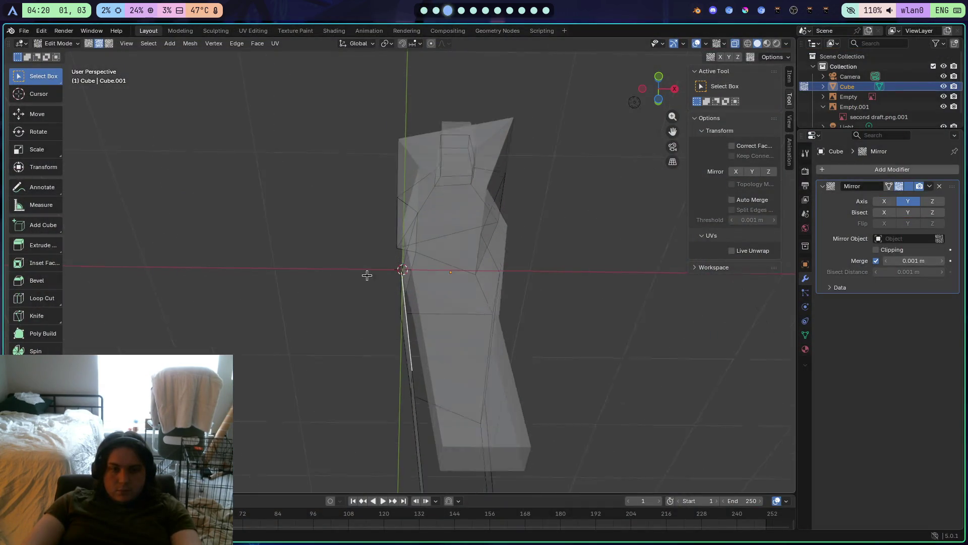
{"action": "scroll", "coordinate": [363, 353], "scroll_direction": "down", "scroll_amount": 5}
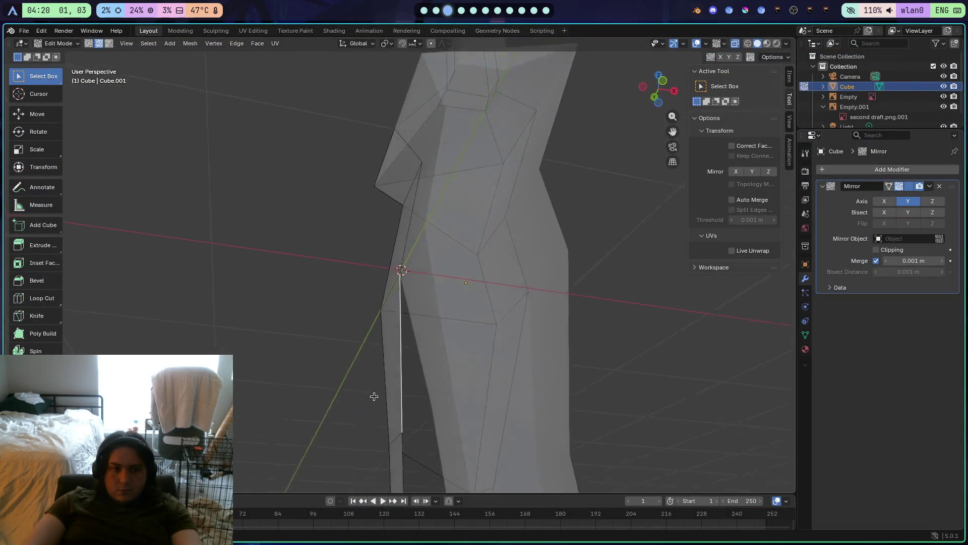
{"action": "left_click", "coordinate": [59, 334]}
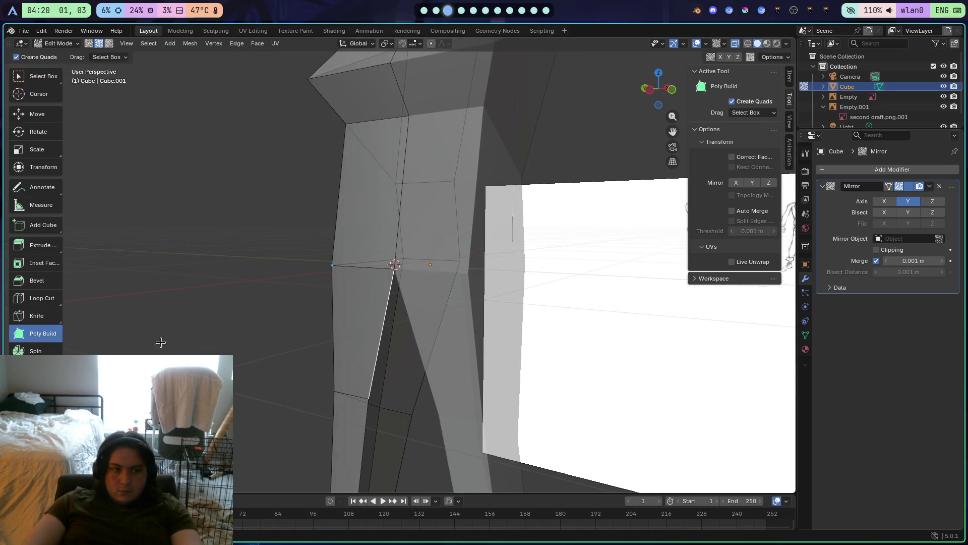
{"action": "left_click", "coordinate": [435, 396]}
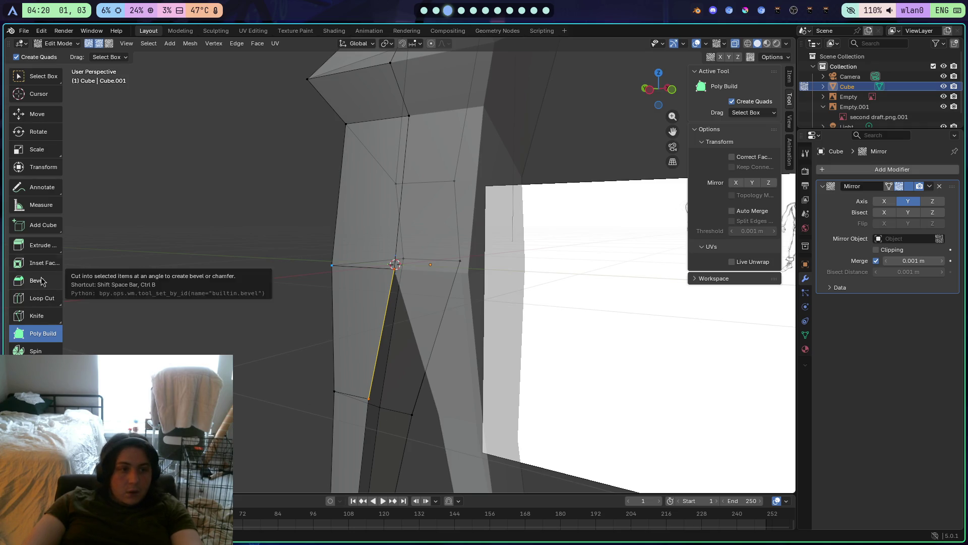
{"action": "left_click", "coordinate": [37, 248]}
{"action": "left_click_drag", "start_coordinate": [36, 246], "coordinate": [169, 331]}
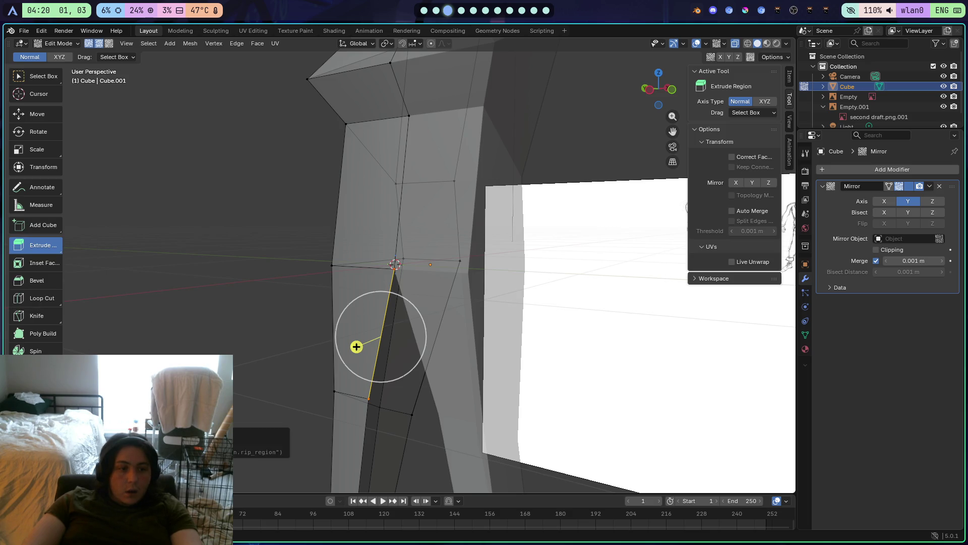
Cycle through the Bevel, Extrude, Edge Slide, Knife and Inset tools without changing the mesh
{"action": "left_click", "coordinate": [37, 280]}
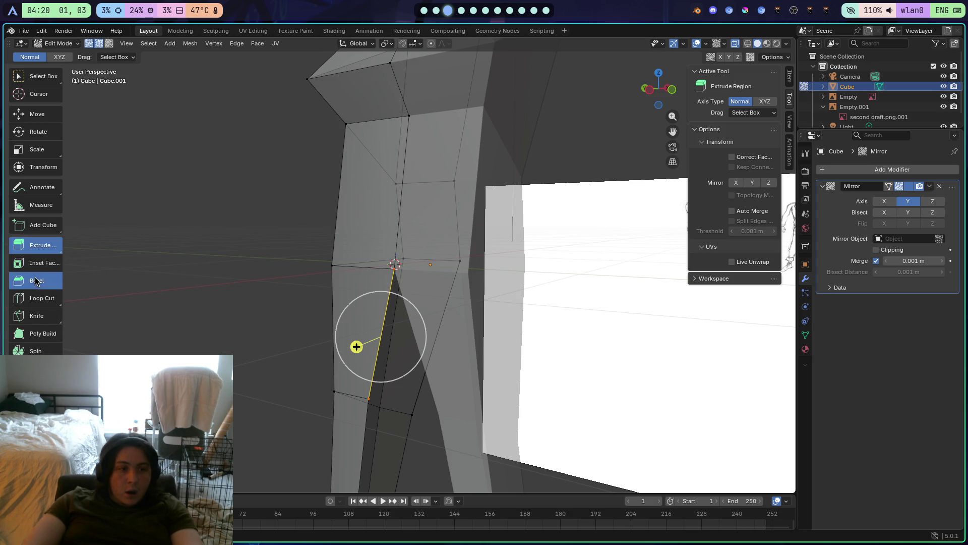
{"action": "left_click", "coordinate": [54, 246]}
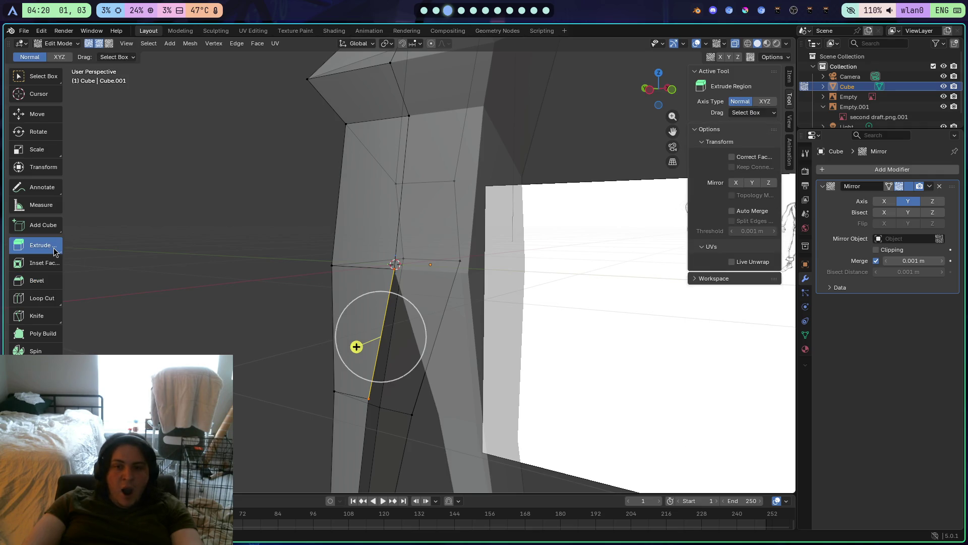
{"action": "right_click", "coordinate": [55, 247]}
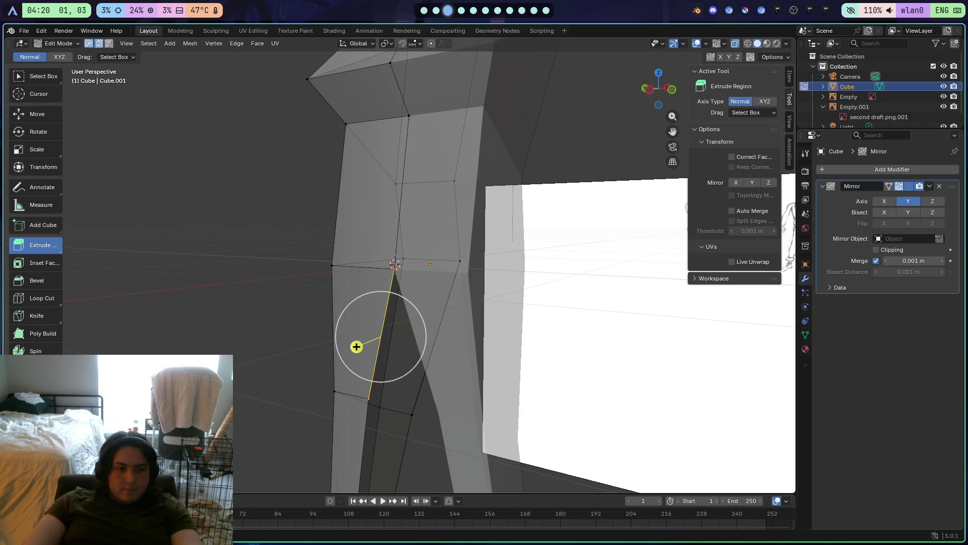
{"action": "left_click", "coordinate": [36, 386]}
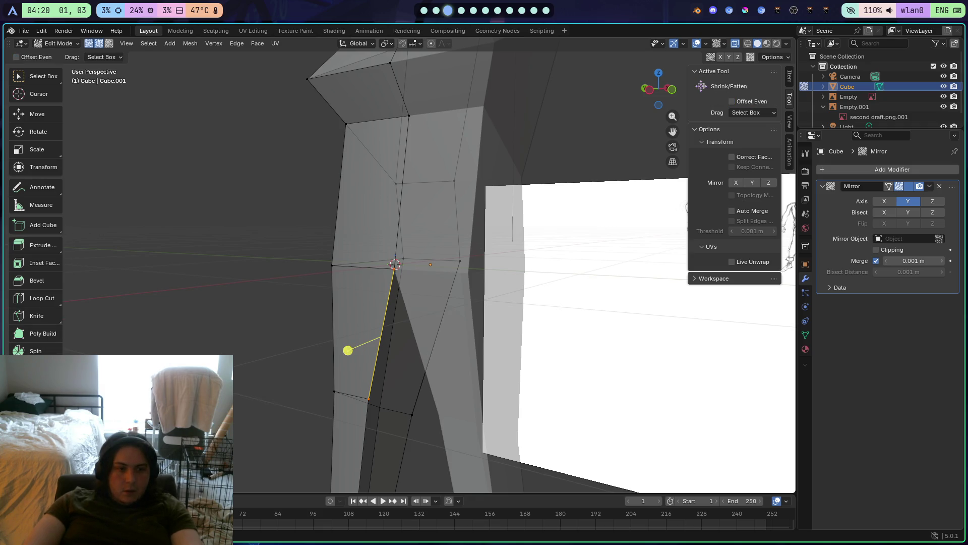
{"action": "left_click", "coordinate": [38, 320]}
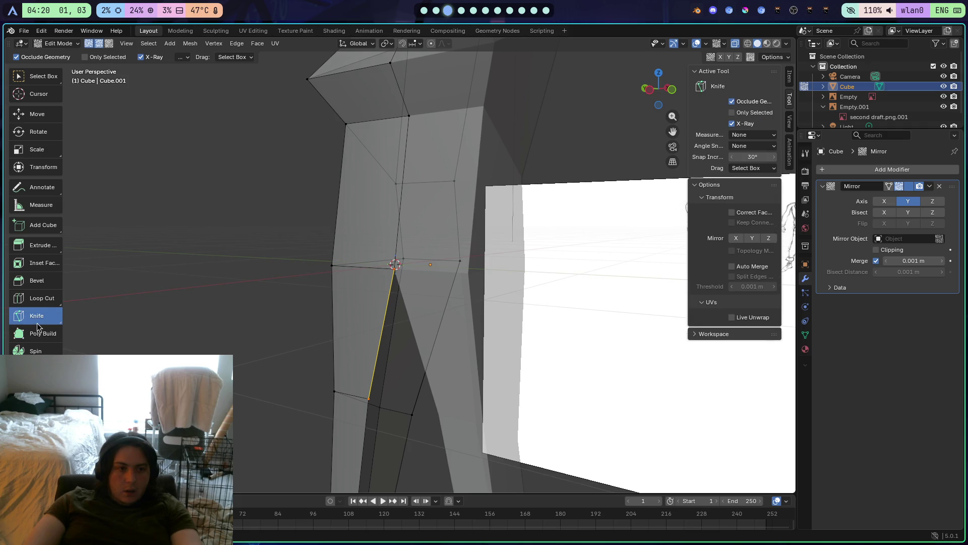
{"action": "left_click", "coordinate": [44, 247]}
{"action": "left_click", "coordinate": [45, 260]}
{"action": "left_click", "coordinate": [45, 246]}
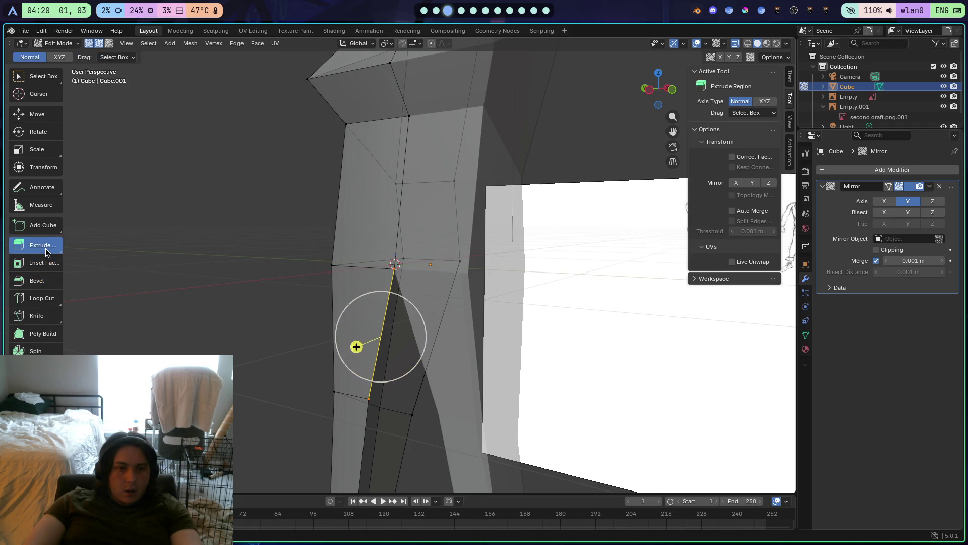
Draw a long test box beside the leg with Add Cube, then undo it
{"action": "left_click", "coordinate": [45, 225]}
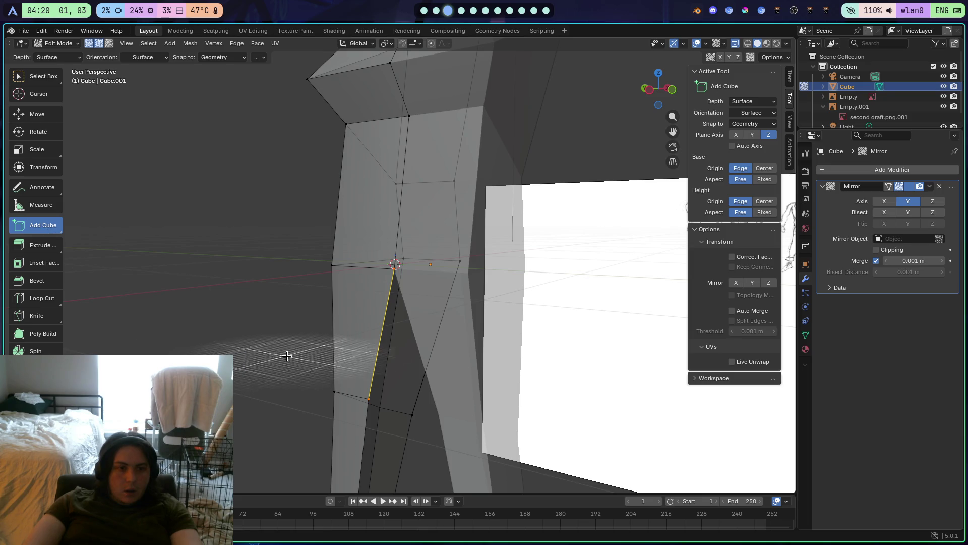
{"action": "left_click_drag", "start_coordinate": [378, 362], "coordinate": [396, 373]}
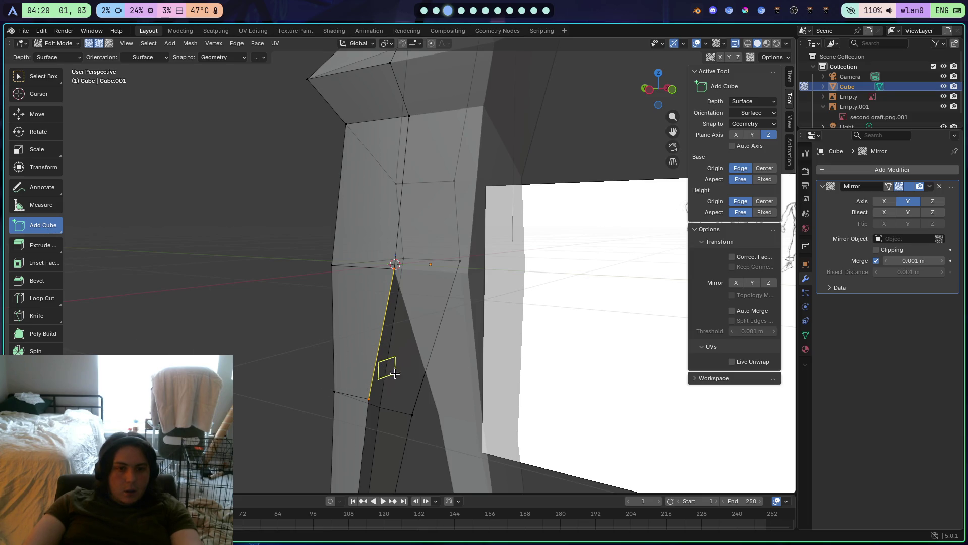
{"action": "left_click_drag", "start_coordinate": [430, 401], "coordinate": [262, 373]}
{"action": "left_click", "coordinate": [262, 374]}
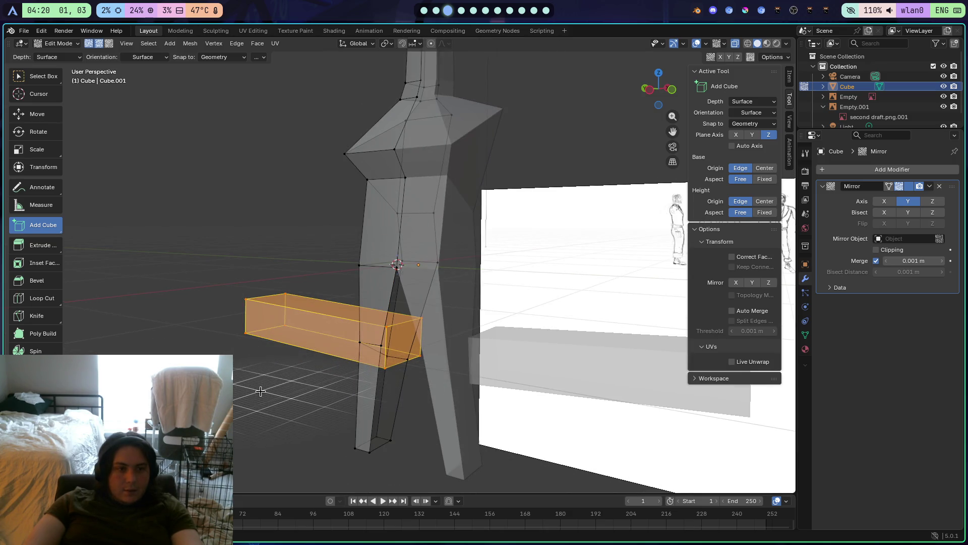
{"action": "key", "text": "ctrl+z"}
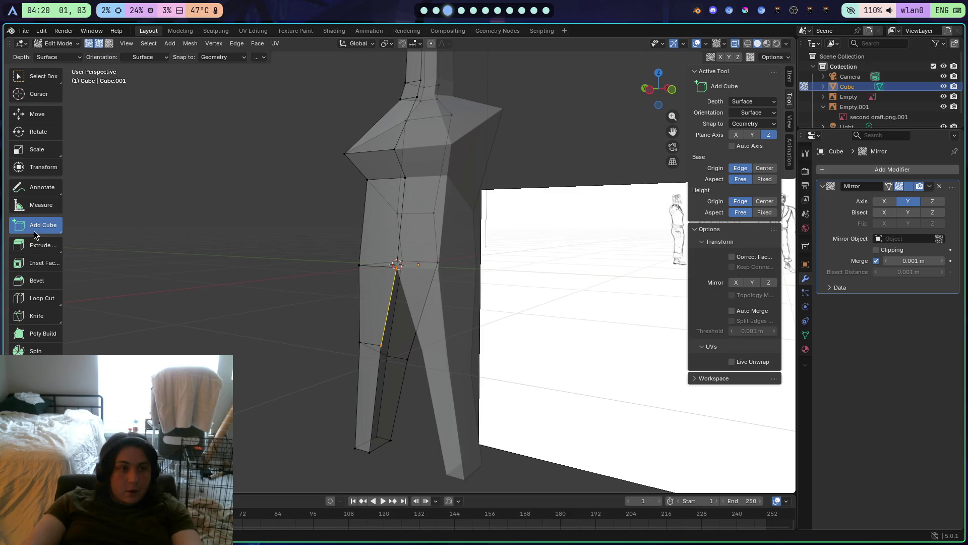
Look through the Mesh menu, Measure and Annotate tools, then bring up the browser's blank New Tab
{"action": "scroll", "coordinate": [146, 139], "scroll_direction": "up", "scroll_amount": 1}
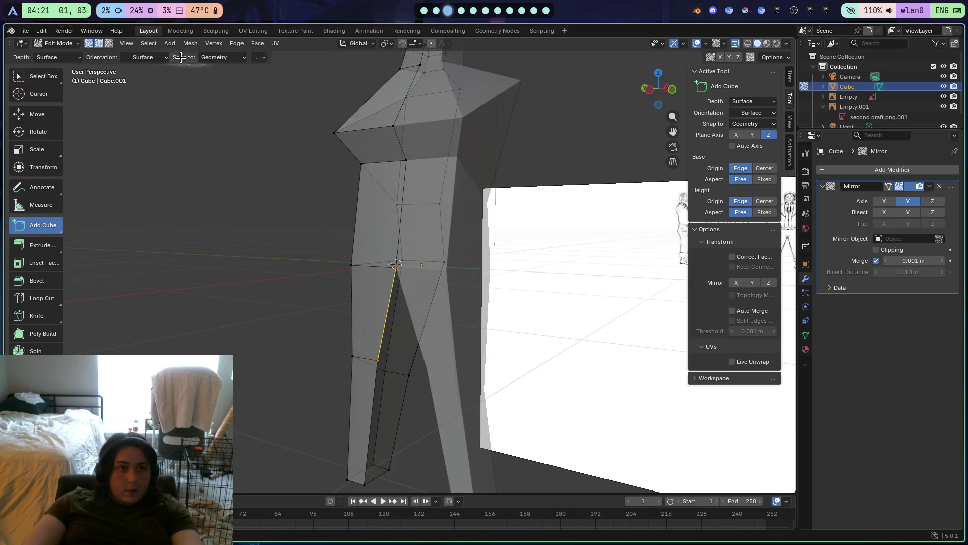
{"action": "left_click", "coordinate": [189, 44]}
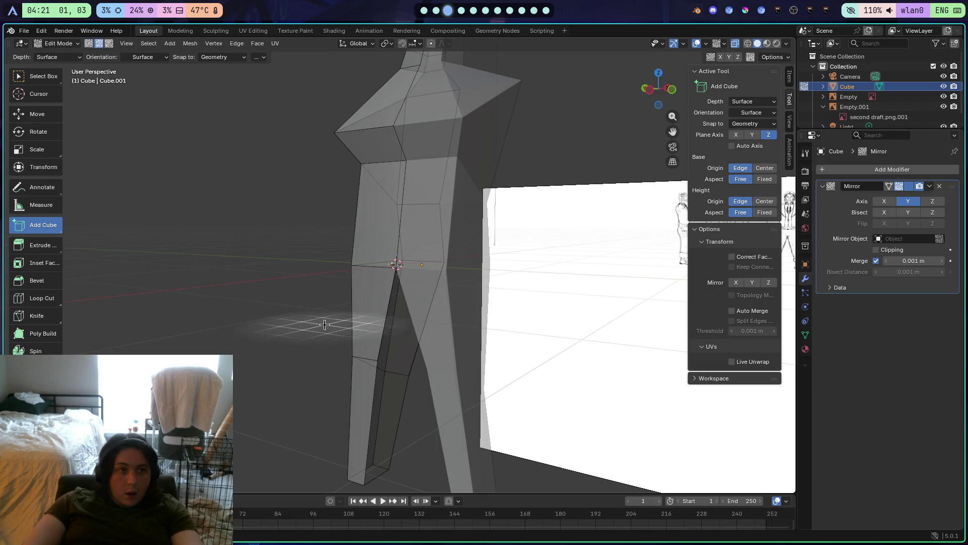
{"action": "left_click", "coordinate": [50, 205]}
{"action": "left_click", "coordinate": [44, 189]}
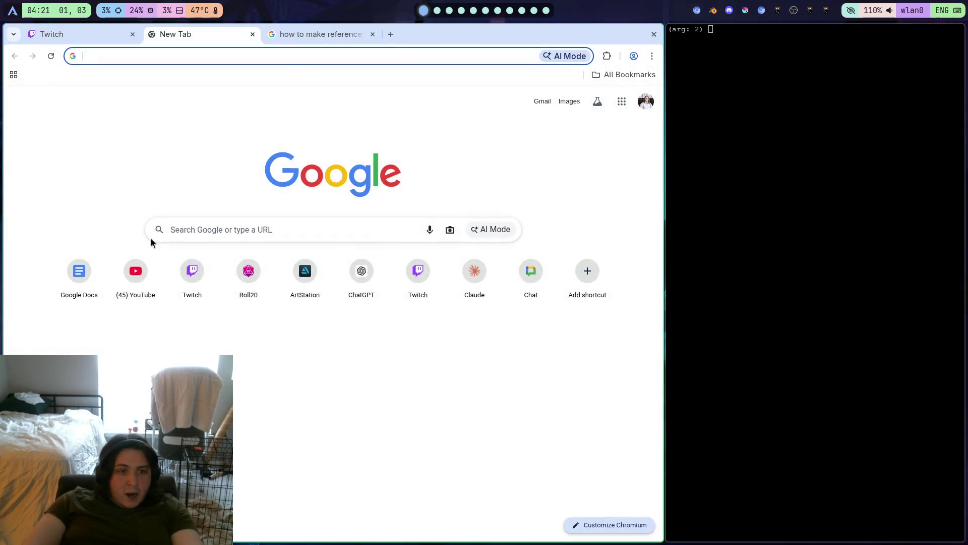
{"action": "left_click", "coordinate": [86, 37]}
{"action": "left_click", "coordinate": [201, 36]}
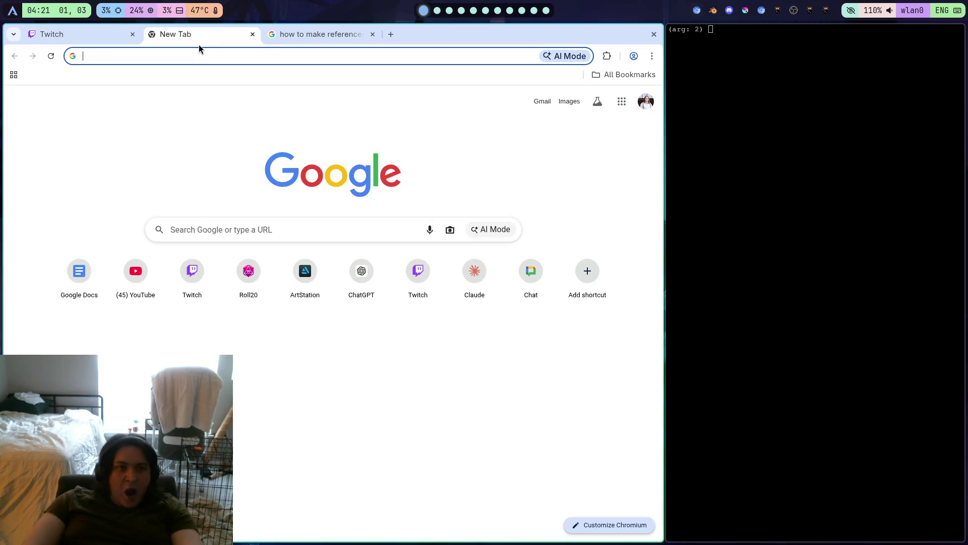